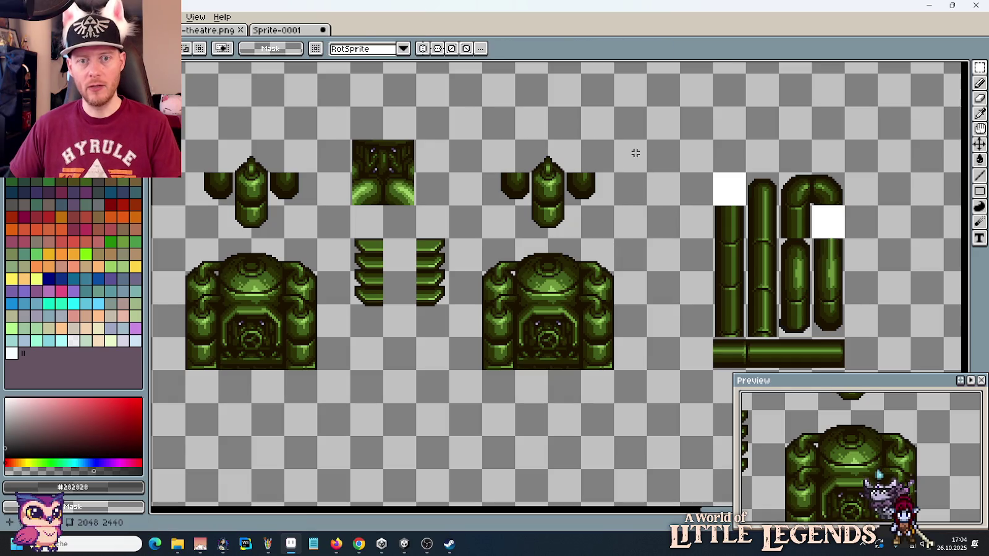
Step: Delete the small side arms on both sides of the right pillar top
key("Delete")
left_click_drag(480, 149, 526, 226)
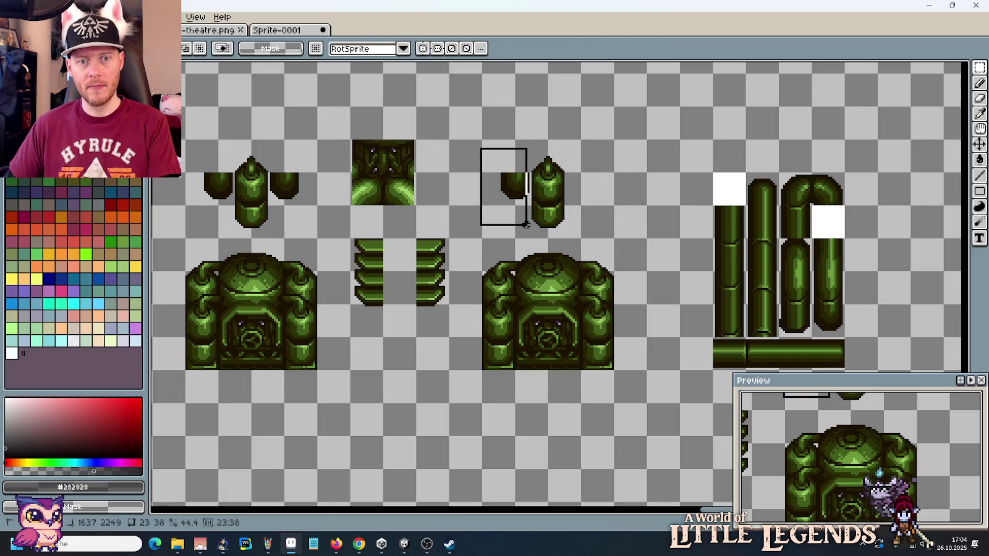
key("Delete")
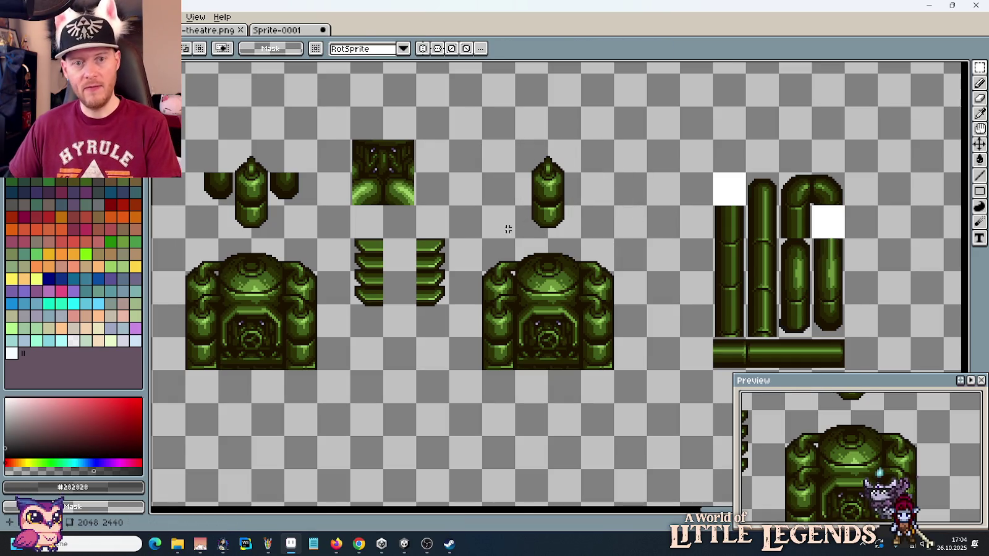
Step: Copy the stacked ribbed fin sprites and position them around the pillar top, then deselect
left_click_drag(350, 239, 449, 339)
key("ctrl+c")
key("ctrl+v")
mouse_move(537, 227)
left_mouse_down()
mouse_move(577, 239)
mouse_move(578, 252)
left_mouse_up()
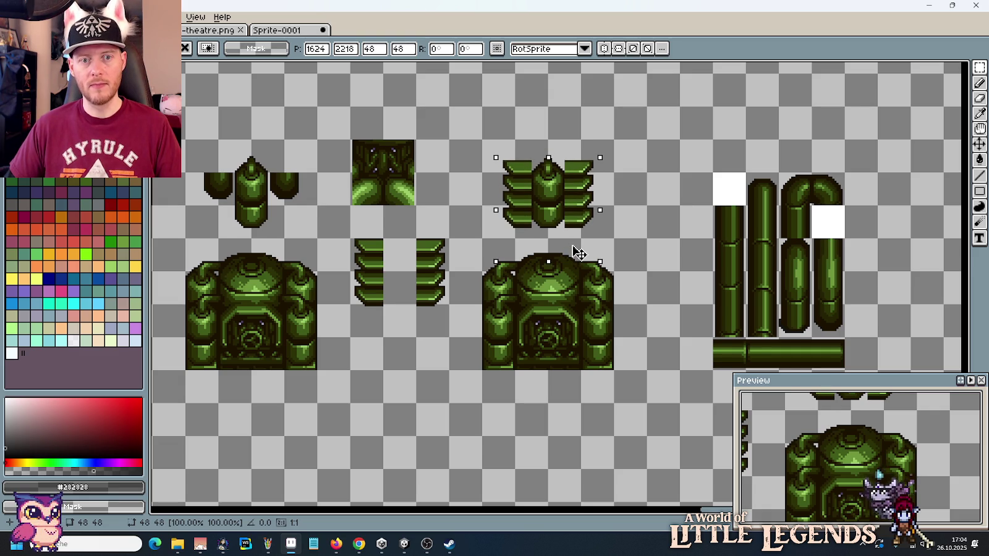
left_click_drag(578, 252, 578, 242)
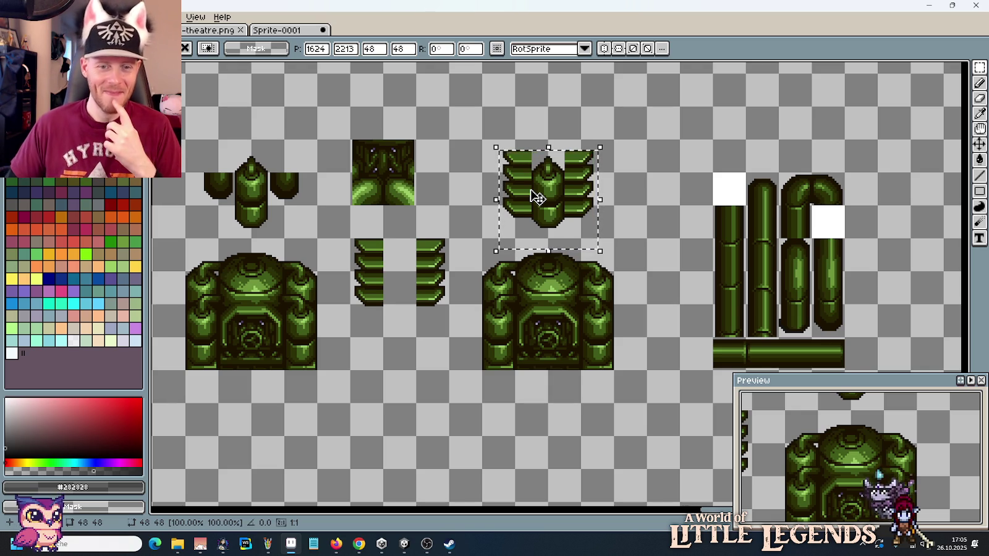
left_click_drag(563, 192, 565, 202)
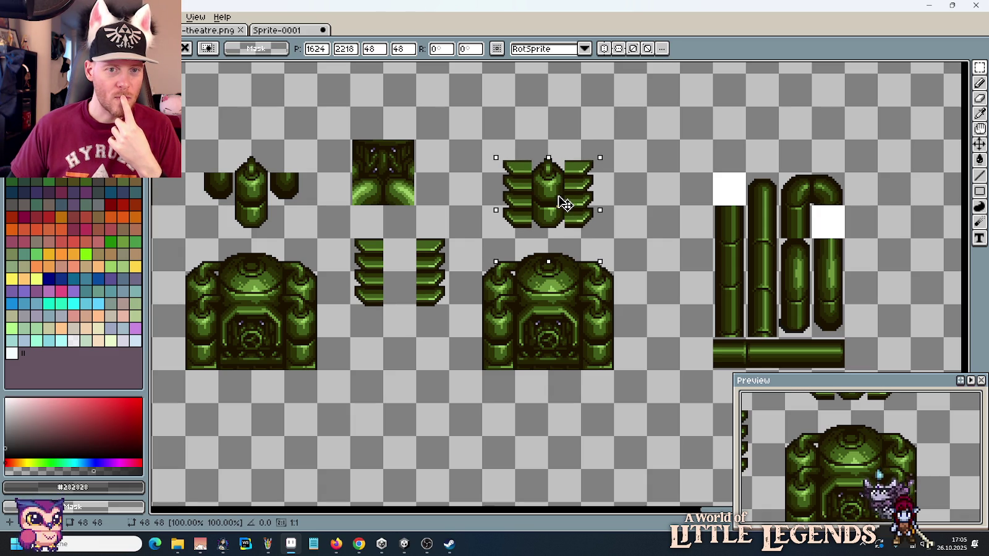
left_click(638, 194)
scroll(619, 197, "up", 2)
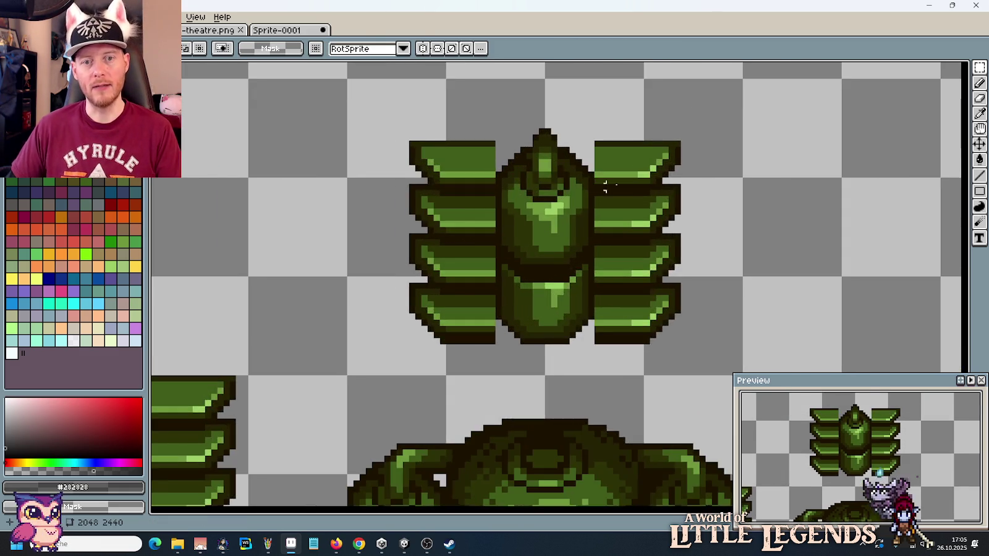
Step: Try a dark line along the right fins' inner edge, then restore it to medium green
scroll(618, 198, "up", 2)
key("i")
left_click(581, 120, "alt")
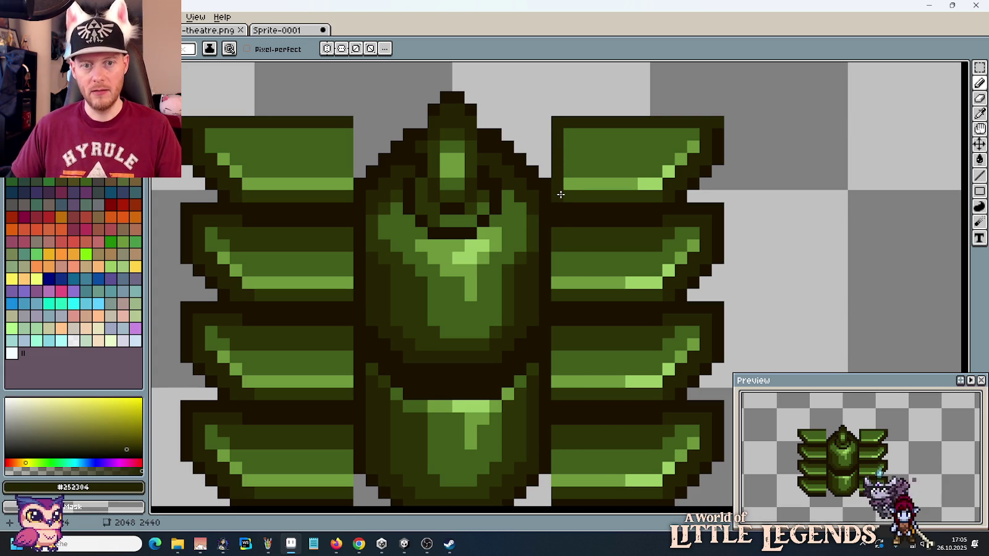
left_click(560, 216, "alt")
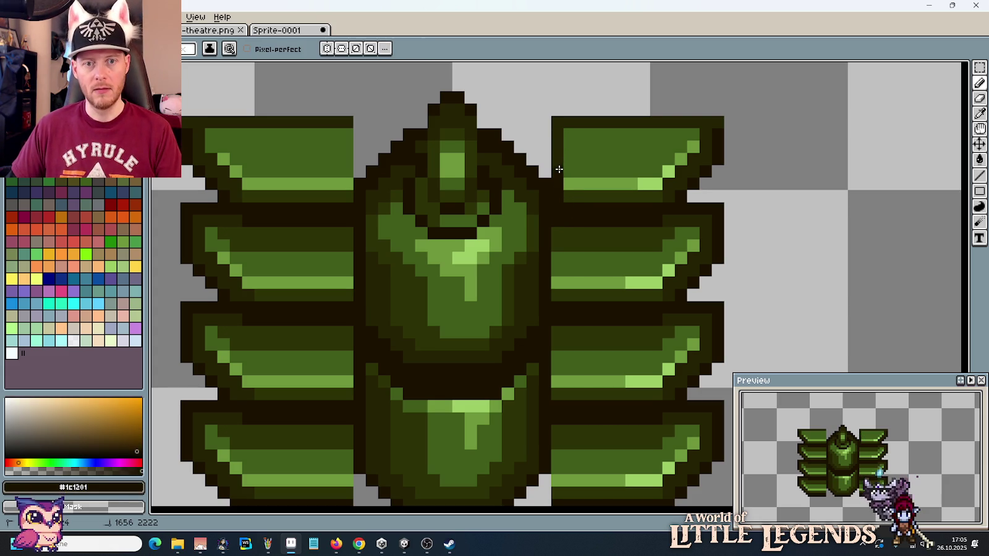
left_click(577, 168, "alt")
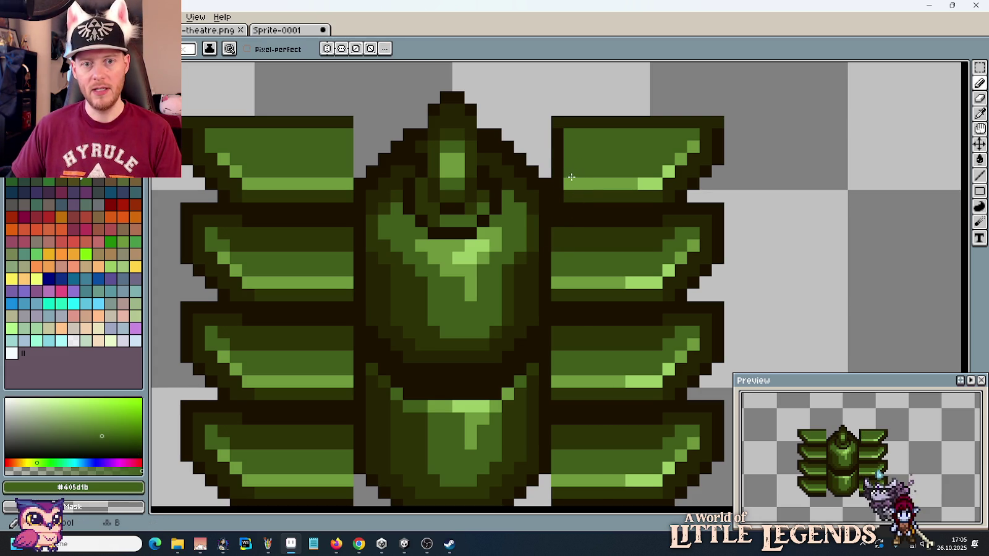
left_click(572, 197)
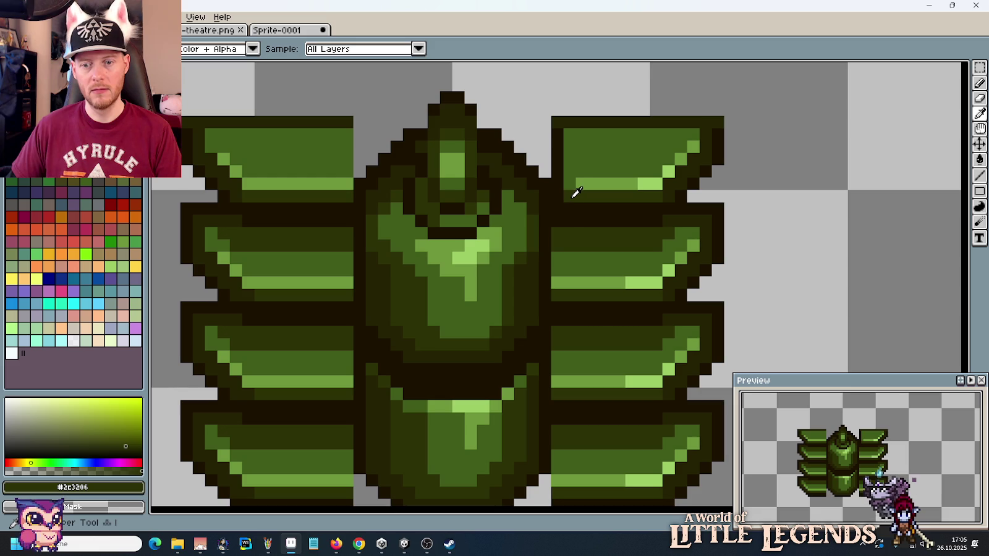
left_click_drag(569, 136, 569, 184)
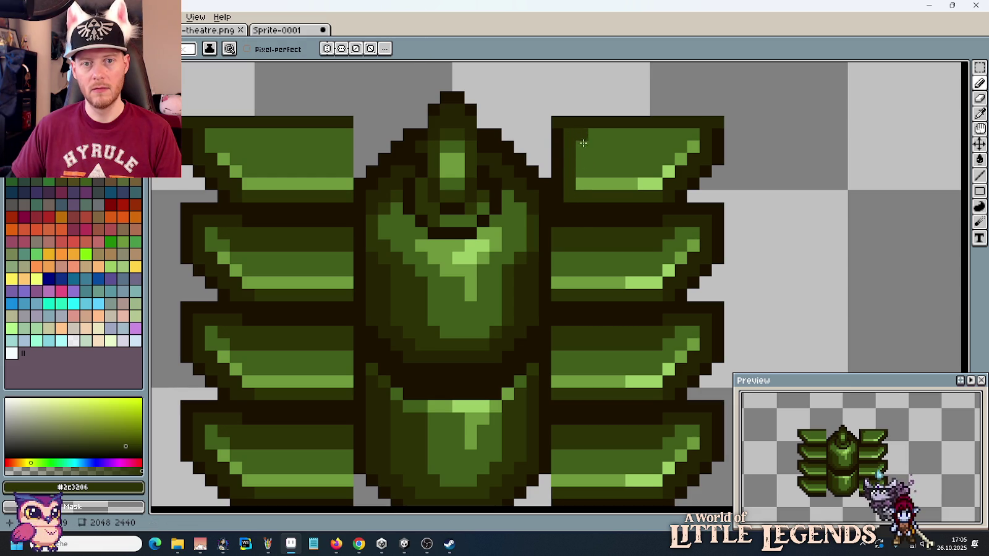
left_click(585, 158, "alt")
left_click(581, 182)
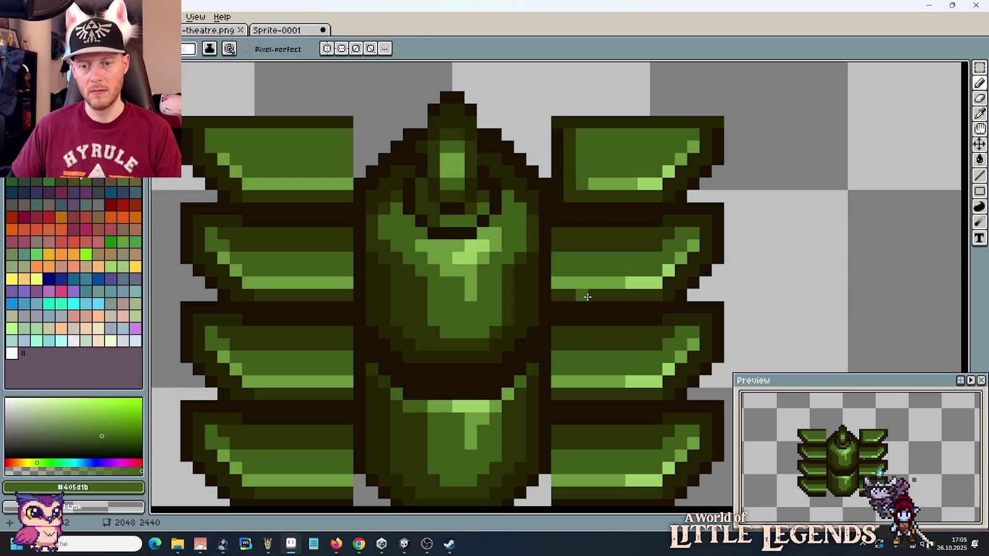
left_click_drag(569, 185, 571, 133)
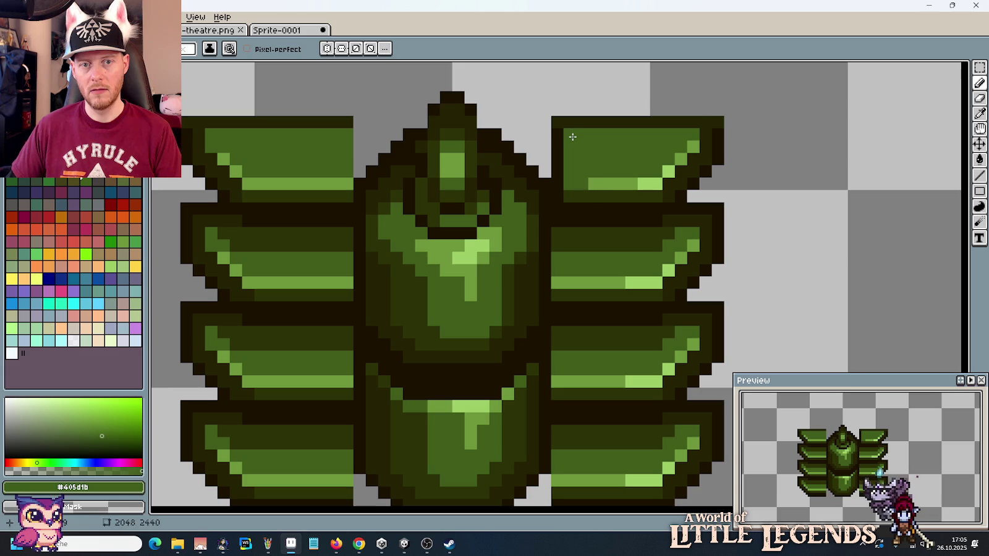
Step: Draw a dark #1c1201 outline column between the pillar and the right fins
left_click(605, 178, "alt")
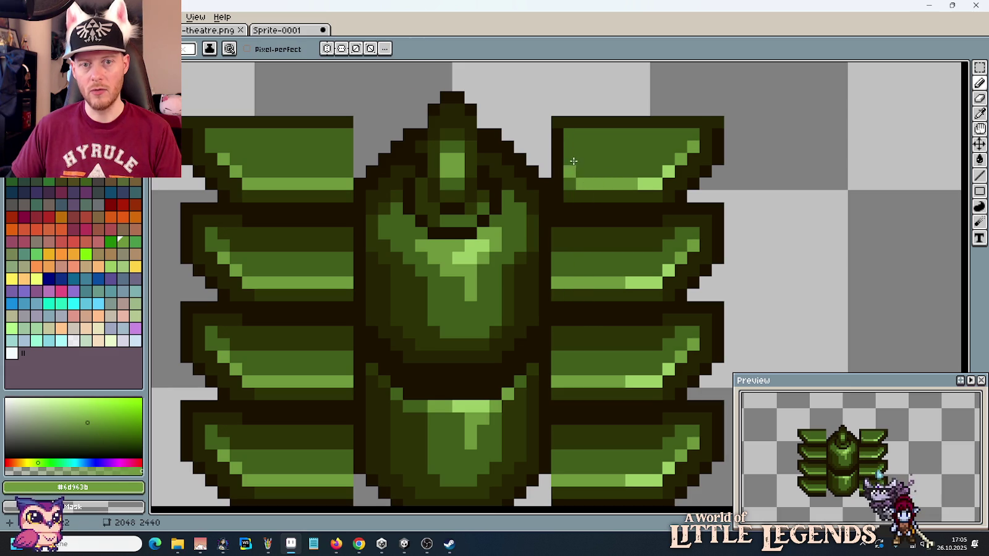
scroll(584, 214, "down", 3)
scroll(584, 214, "up", 1)
scroll(584, 213, "up", 1)
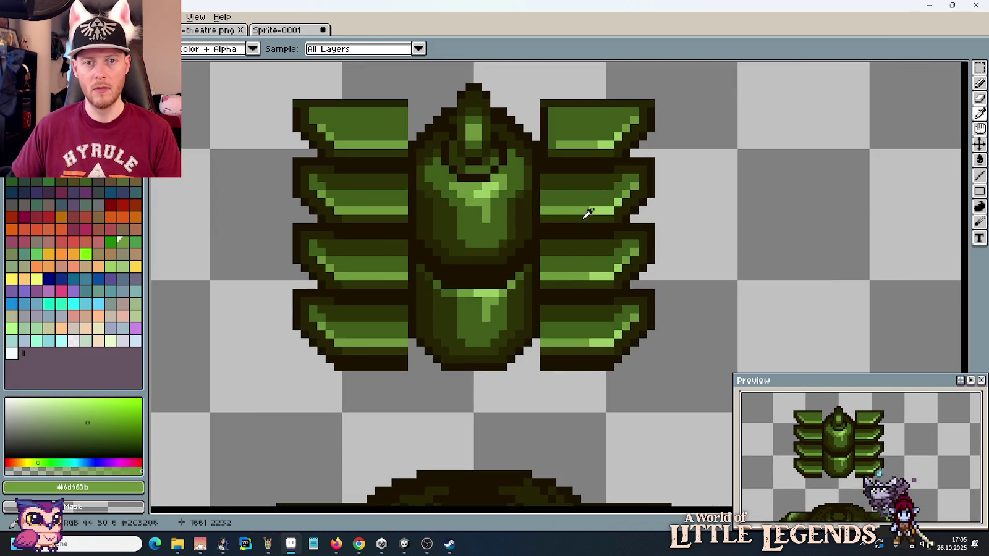
scroll(584, 213, "up", 1)
left_click(574, 267, "alt")
left_click_drag(558, 267, 559, 211)
Step: Extend the dark column down the right fins and add a matching column beside the left fins
key("i")
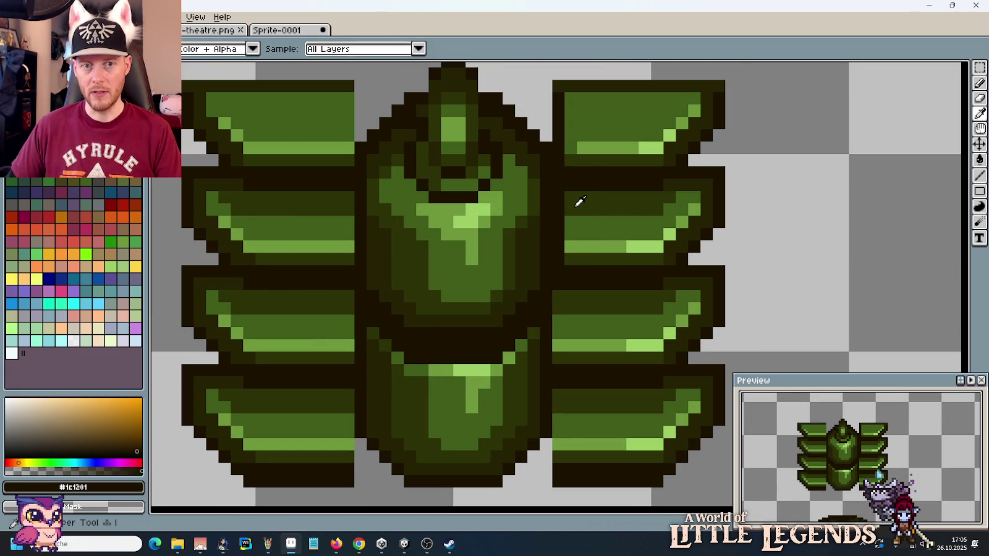
left_click(574, 235)
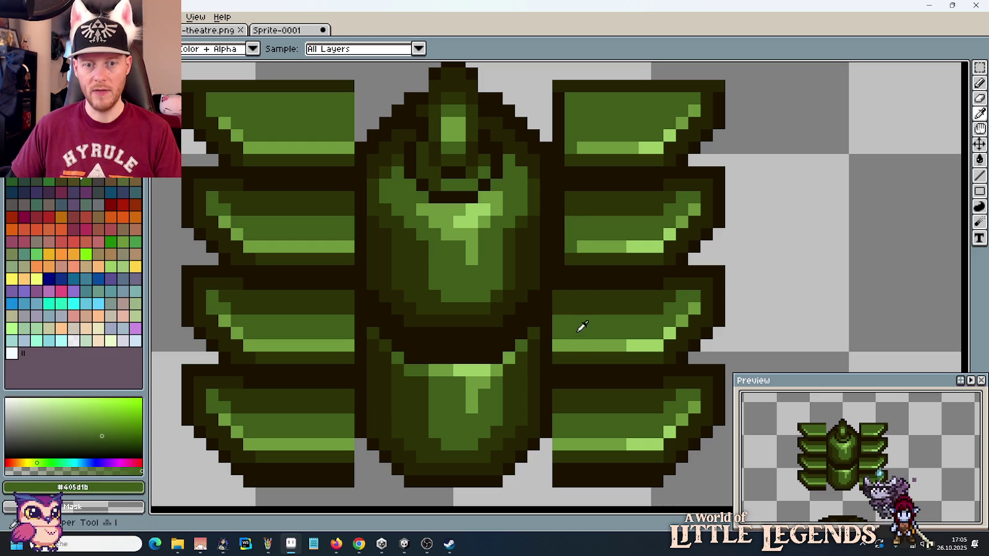
left_click(559, 285)
key("b")
left_click_drag(556, 284, 556, 452)
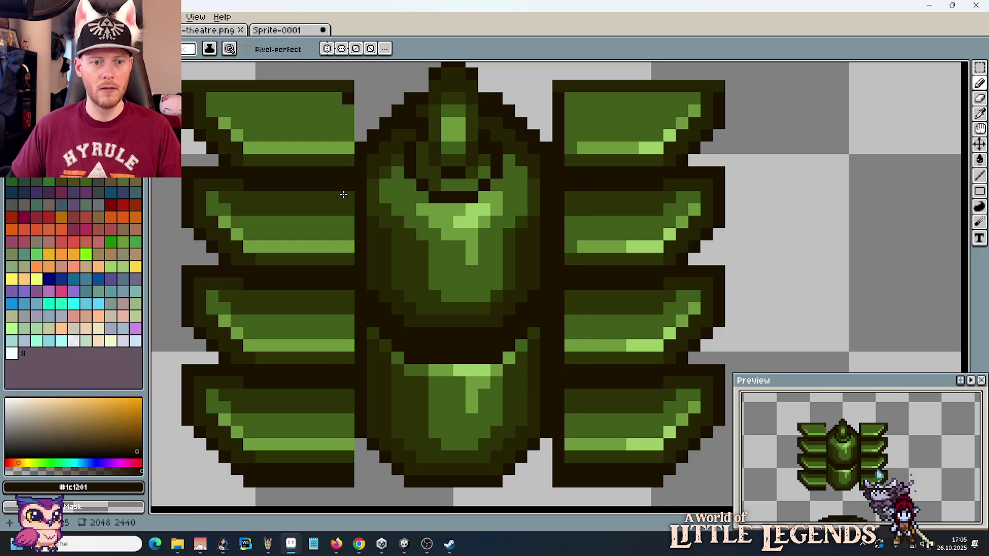
left_click_drag(345, 147, 346, 460)
Step: Add light #9bcc64 highlight pixels to the ends of the second, third and bottom left fins
key("i")
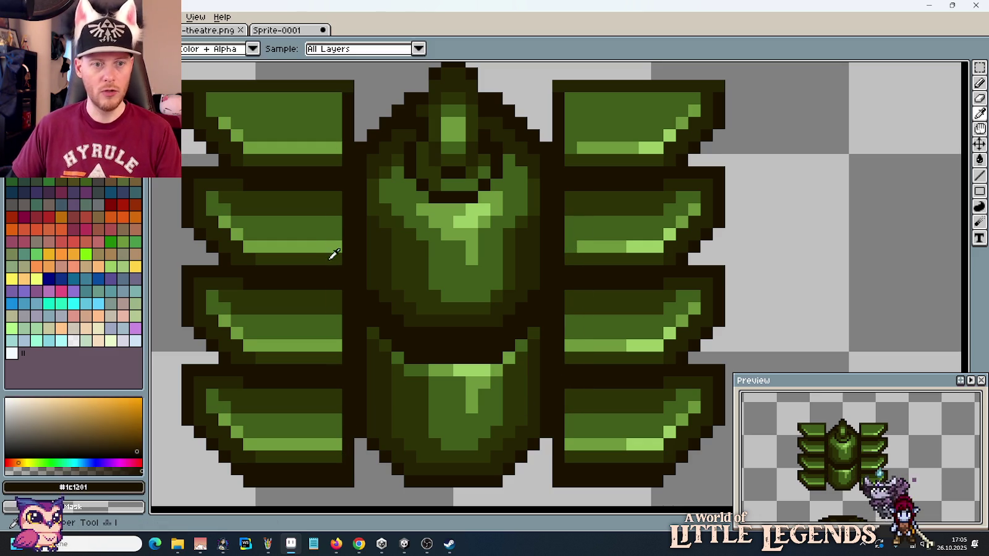
left_click(330, 233)
key("b")
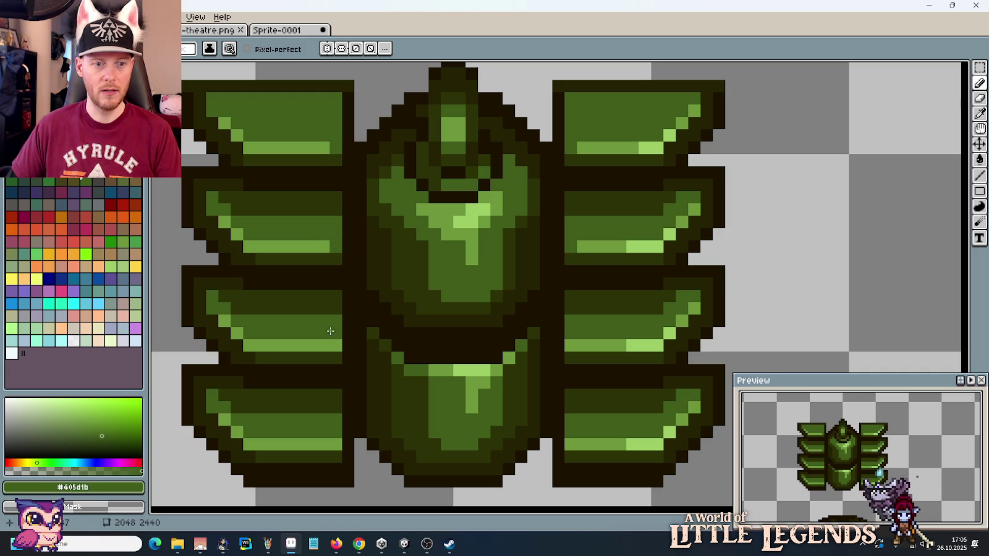
key("i")
key("b")
key("i")
left_click(628, 344)
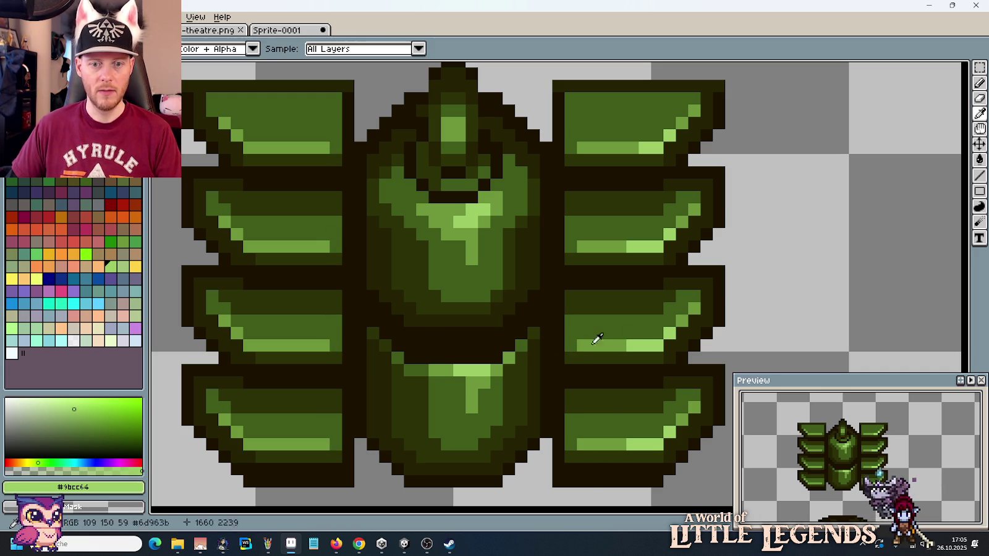
key("b")
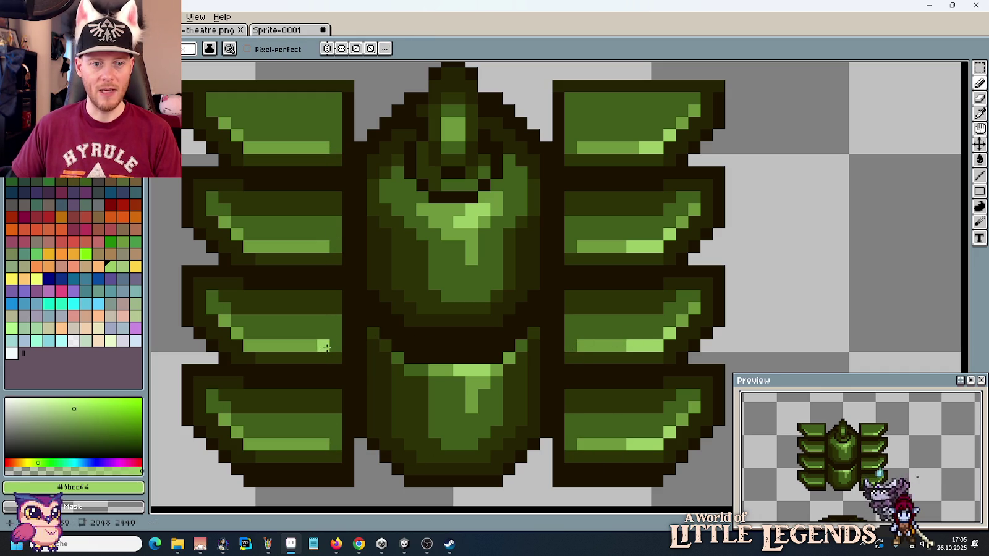
key("i")
key("b")
left_click(422, 334)
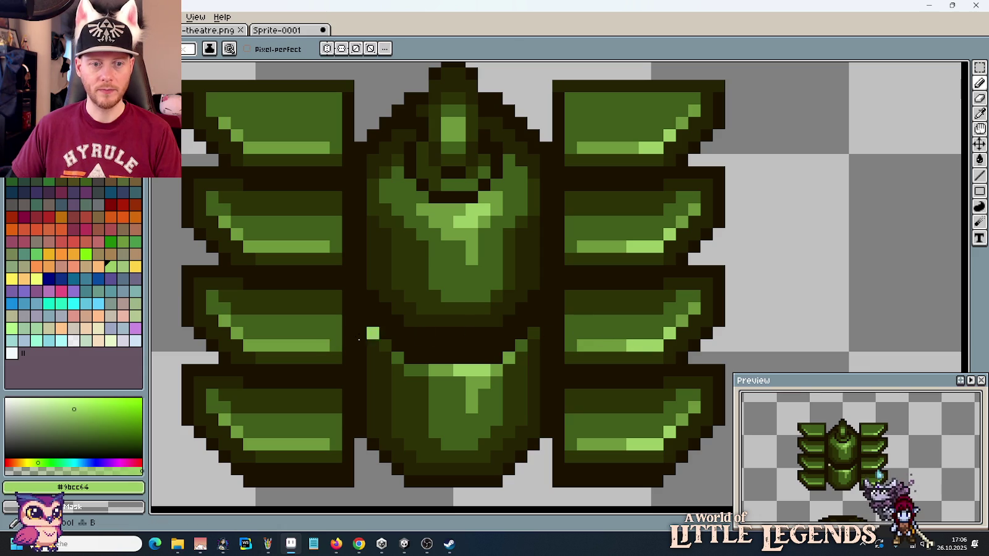
key("ctrl+z")
left_click(323, 345)
left_click(323, 444)
left_click(323, 246)
left_click(335, 246)
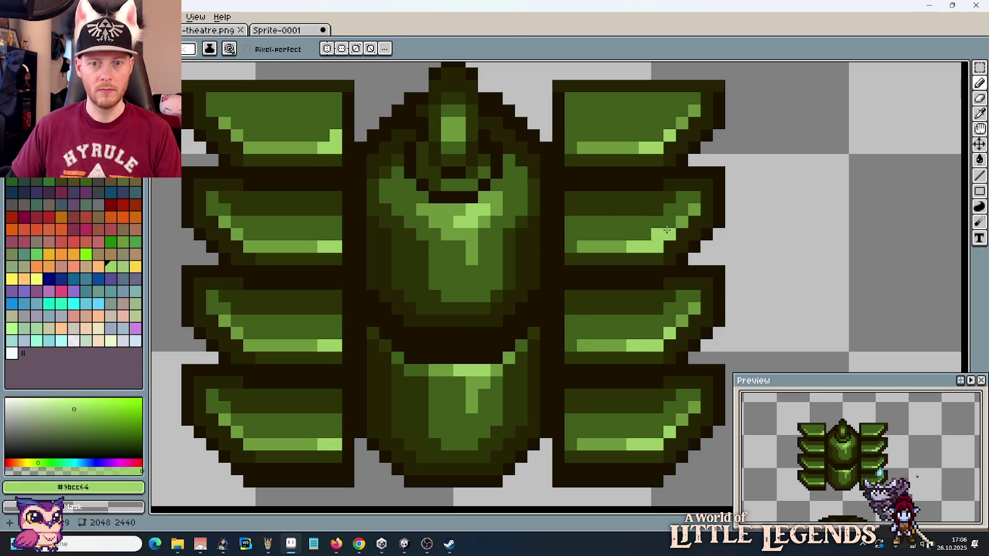
Step: Recolour the pixels above the left fins' highlights with mid-light green #6d963b
key("i")
left_click(691, 214)
key("b")
left_click(336, 123)
left_click(336, 222)
left_click(336, 320)
left_click(337, 332)
left_click(336, 418)
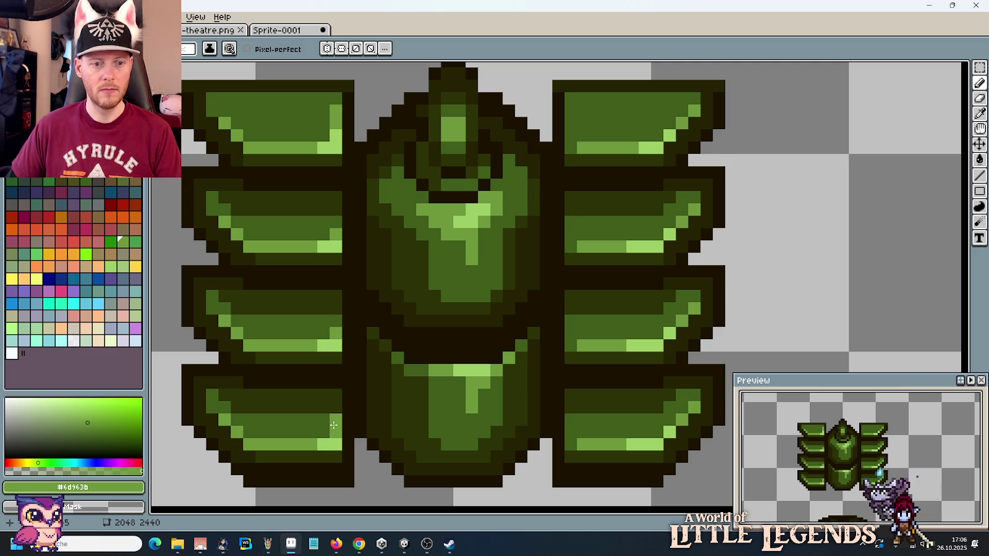
scroll(334, 425, "down", 2)
Step: Zoom and pan around the finned pillar to review the finished sprite on the sheet
scroll(371, 371, "down", 1)
scroll(433, 339, "up", 1)
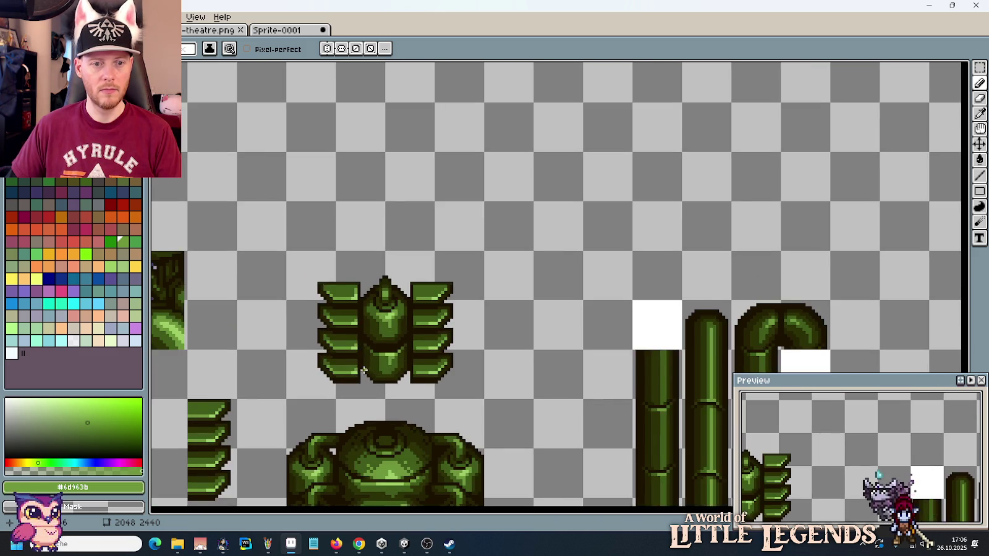
scroll(453, 317, "up", 1)
left_click_drag(454, 317, 486, 333)
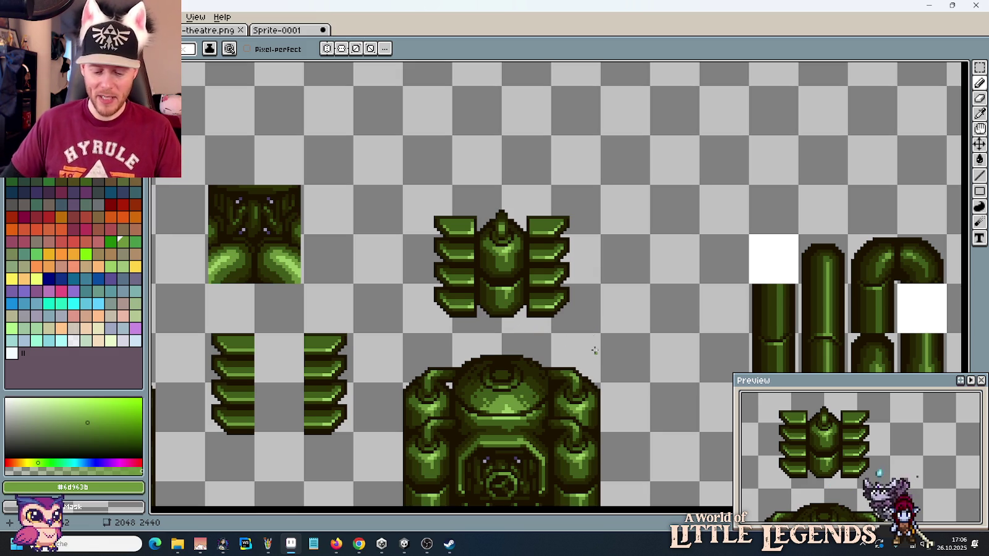
key("m")
scroll(593, 320, "down", 1)
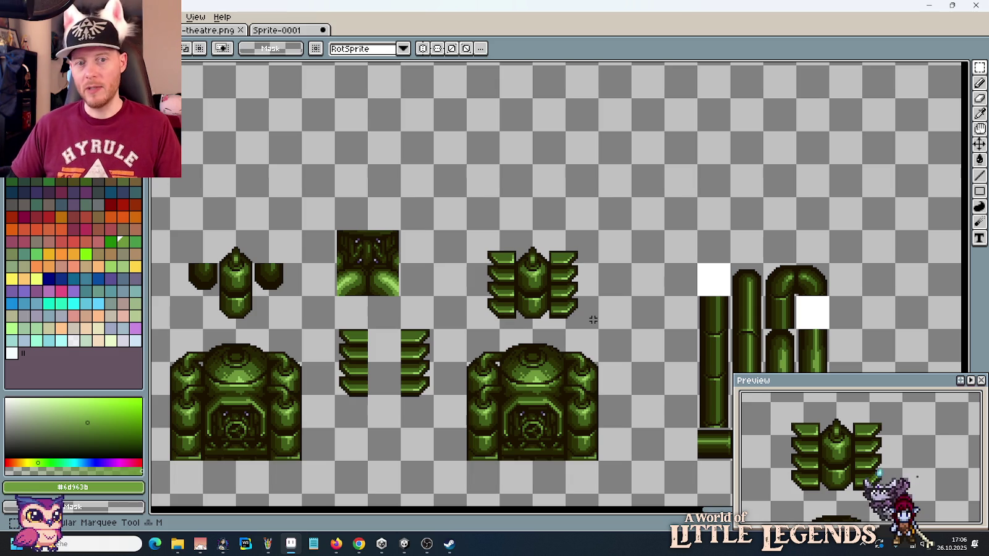
scroll(535, 312, "up", 1)
scroll(528, 309, "up", 2)
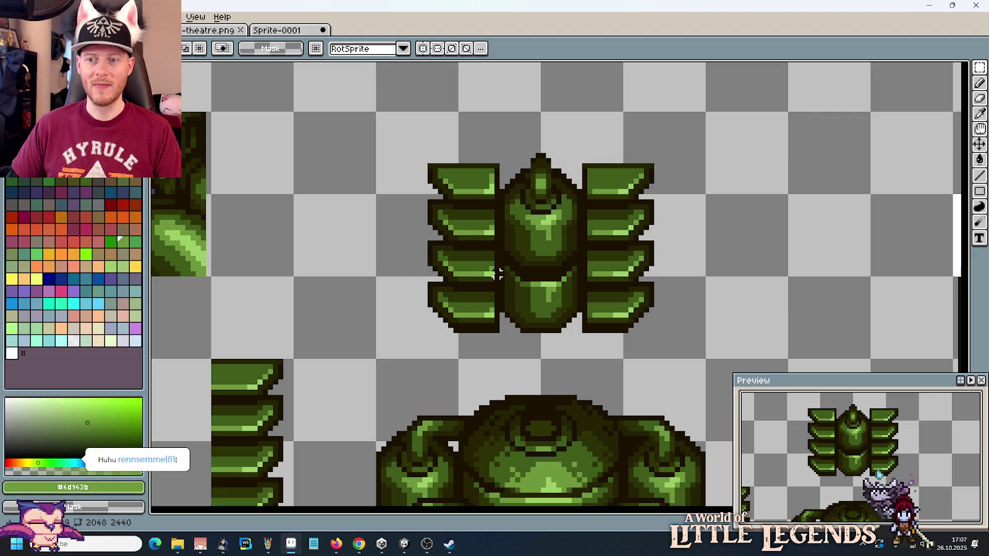
scroll(506, 316, "down", 3)
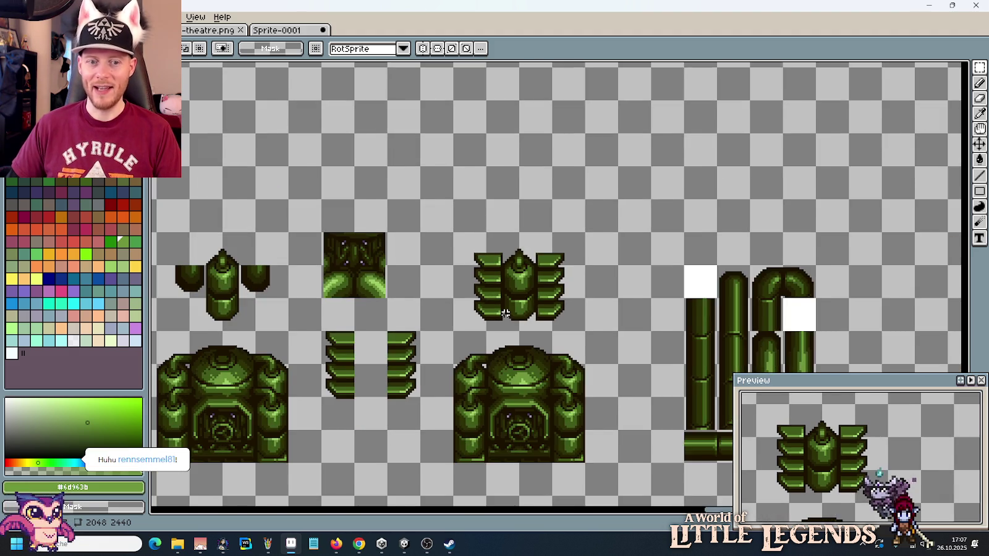
Step: Pan to the wall tiles and marquee-select the 16×16 dark fin tile below the green wall block
scroll(506, 315, "down", 1)
left_click_drag(402, 307, 557, 302)
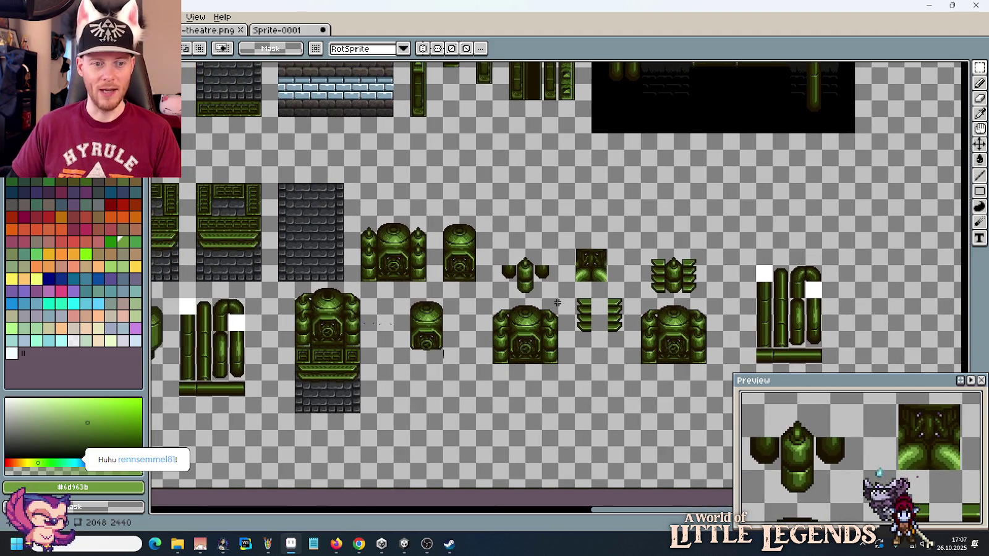
left_click_drag(375, 250, 402, 247)
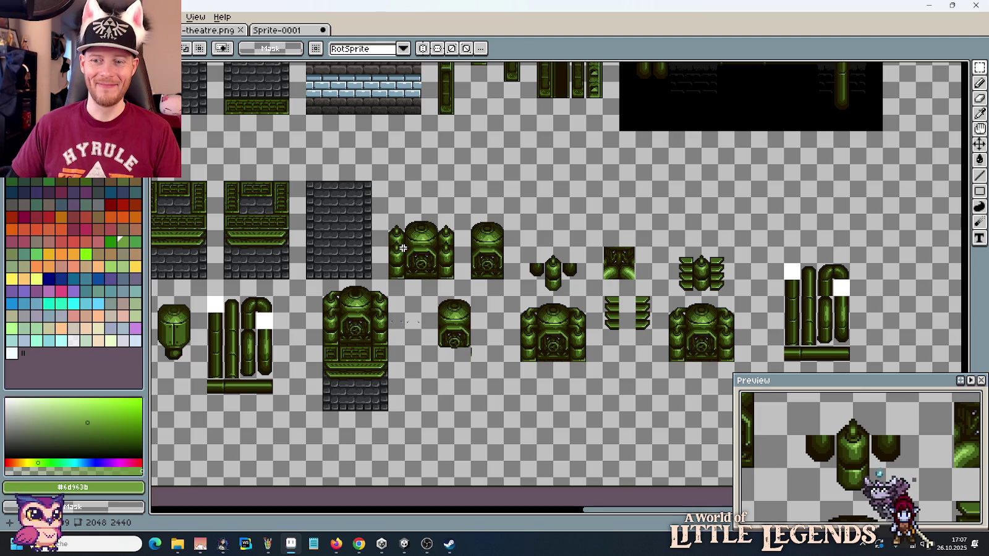
left_click_drag(367, 239, 428, 259)
left_click_drag(334, 214, 426, 220)
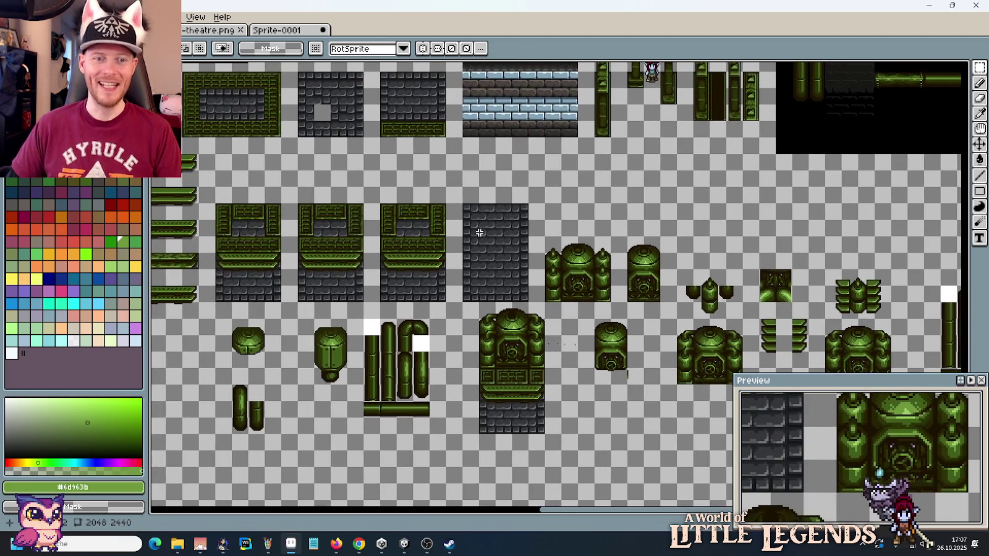
left_click_drag(356, 213, 392, 219)
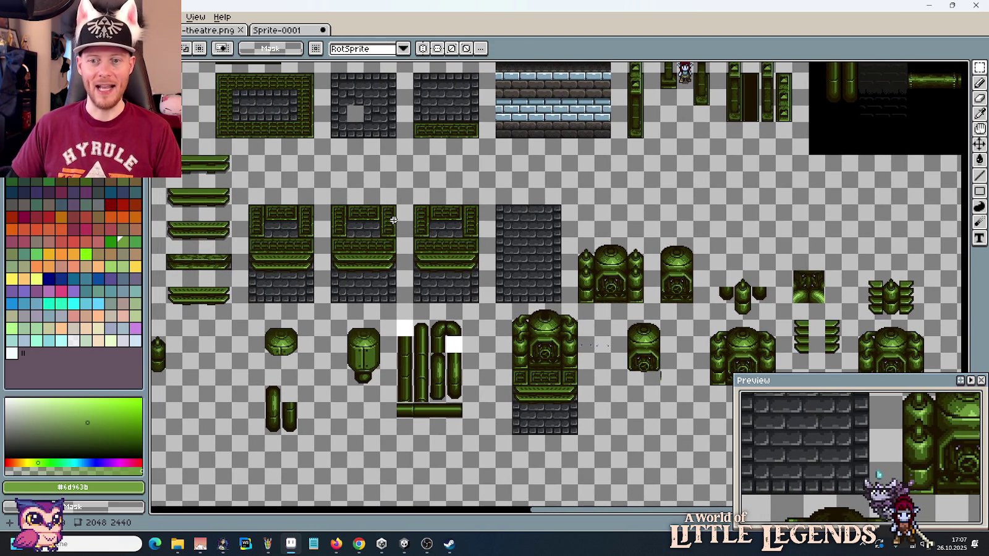
left_click_drag(321, 194, 475, 349)
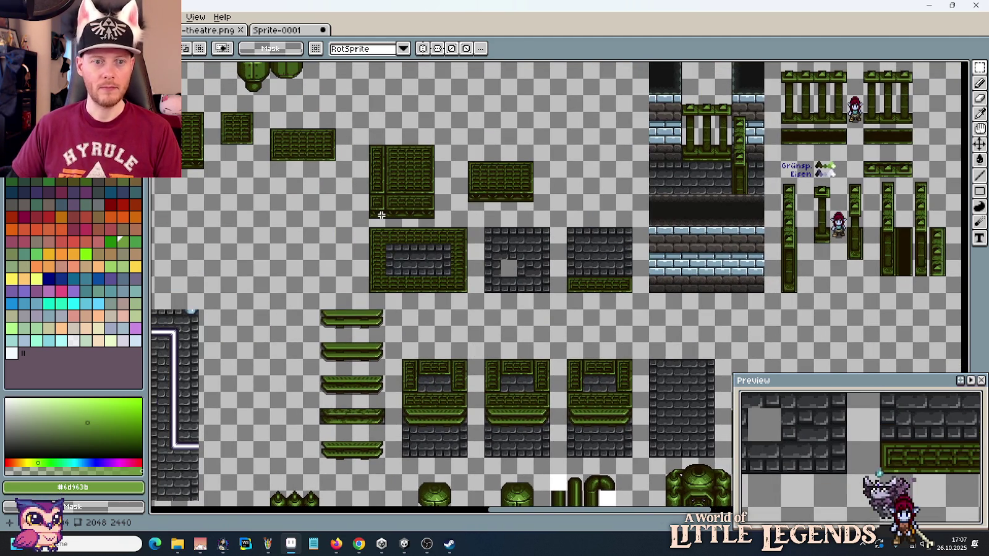
mouse_move(366, 208)
left_mouse_down()
mouse_move(386, 226)
mouse_move(554, 282)
mouse_move(616, 342)
left_mouse_up()
Step: Zoom in on the finned pillar and drag the 16×16 fin tile just to its right
scroll(554, 282, "up", 2)
scroll(624, 330, "up", 1)
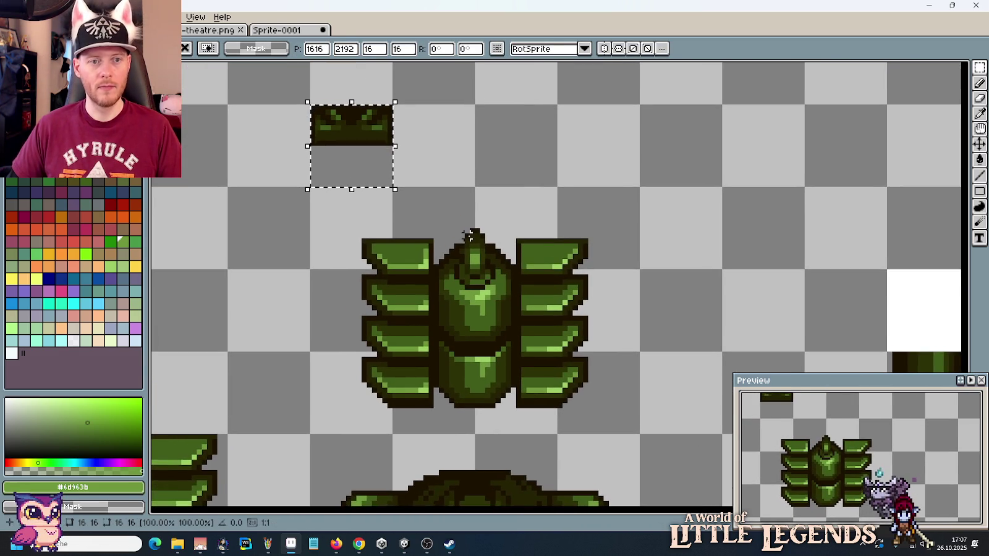
left_click_drag(468, 235, 487, 263)
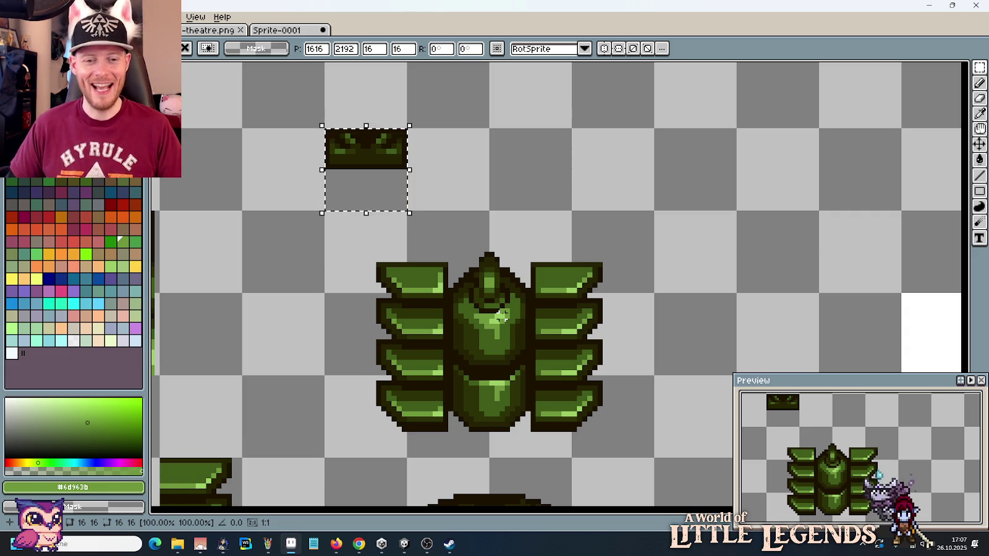
mouse_move(383, 201)
left_mouse_down()
mouse_move(711, 320)
mouse_move(698, 253)
mouse_move(698, 297)
left_mouse_up()
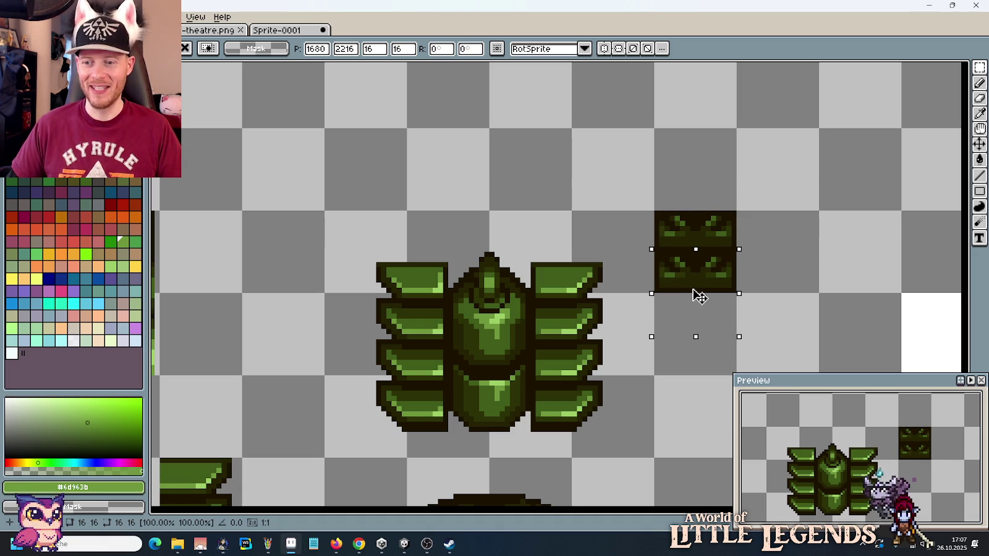
scroll(544, 302, "down", 2)
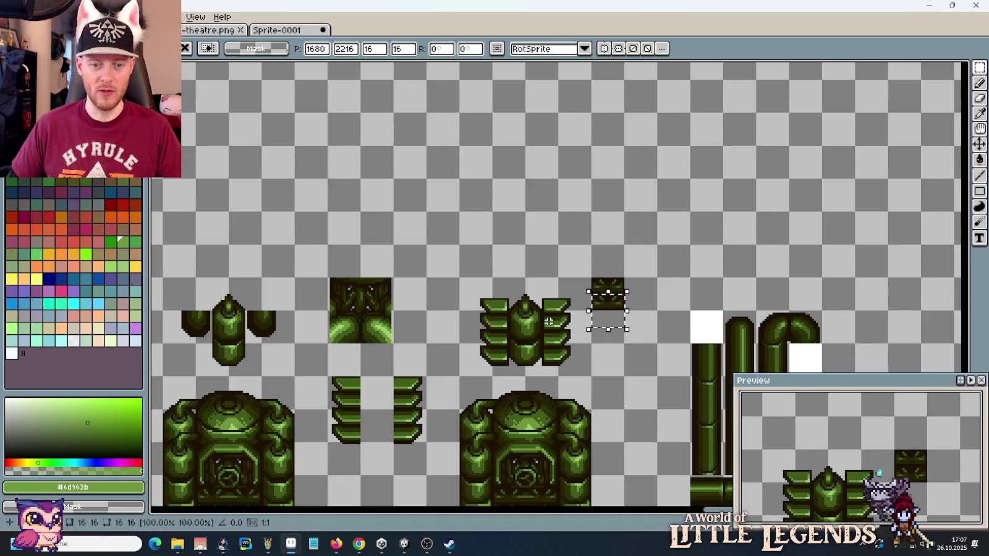
mouse_move(524, 380)
left_mouse_down()
mouse_move(534, 245)
mouse_move(327, 299)
mouse_move(678, 340)
left_mouse_up()
scroll(530, 227, "down", 2)
scroll(522, 296, "down", 1)
scroll(458, 291, "up", 1)
scroll(455, 290, "up", 2)
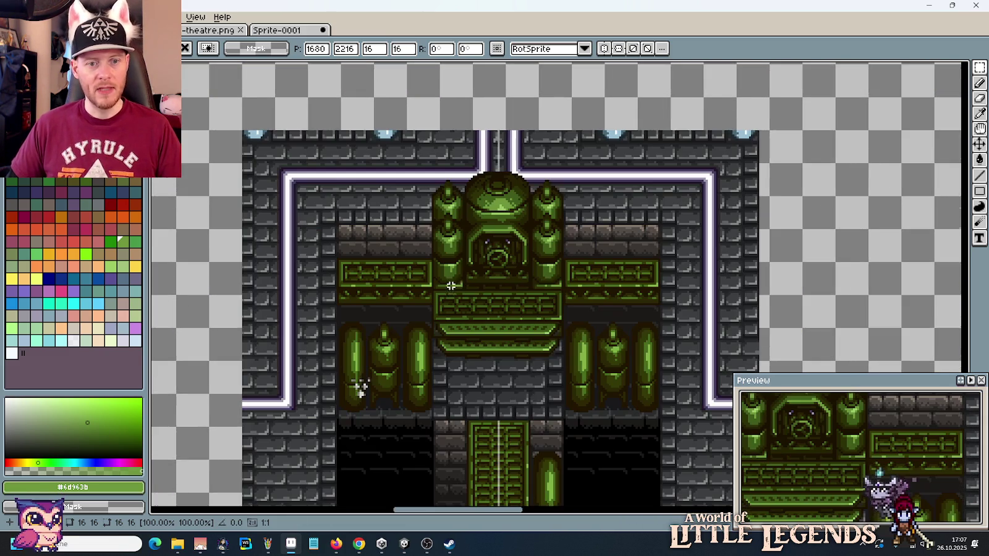
left_click_drag(439, 163, 558, 351)
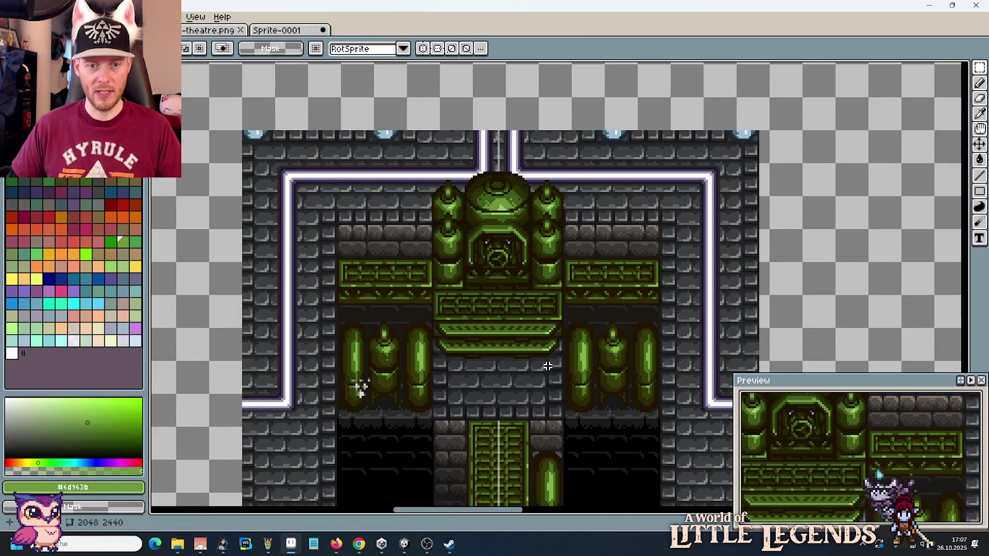
scroll(548, 367, "down", 2)
left_click_drag(772, 321, 277, 198)
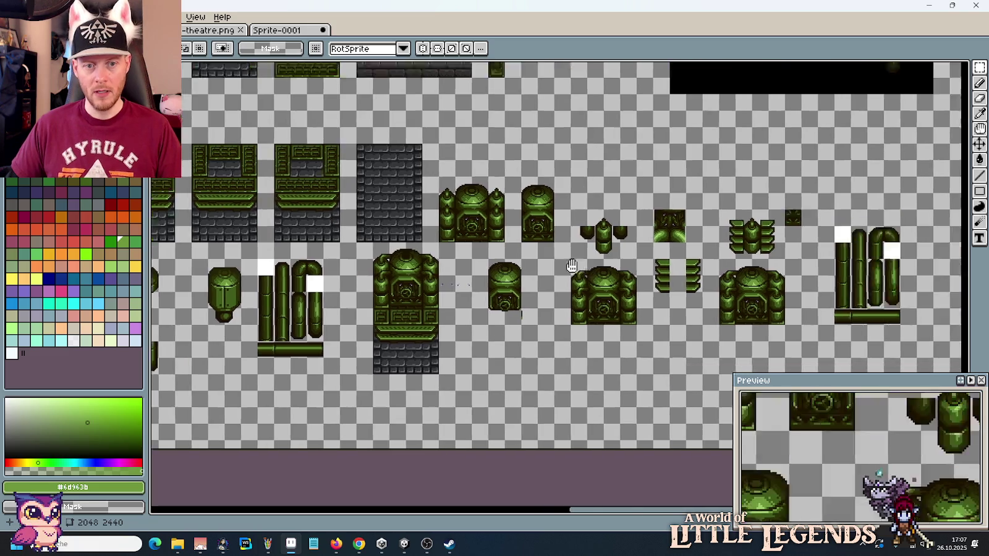
scroll(313, 299, "up", 1)
scroll(312, 300, "up", 1)
scroll(312, 300, "up", 1)
left_click_drag(313, 299, 528, 325)
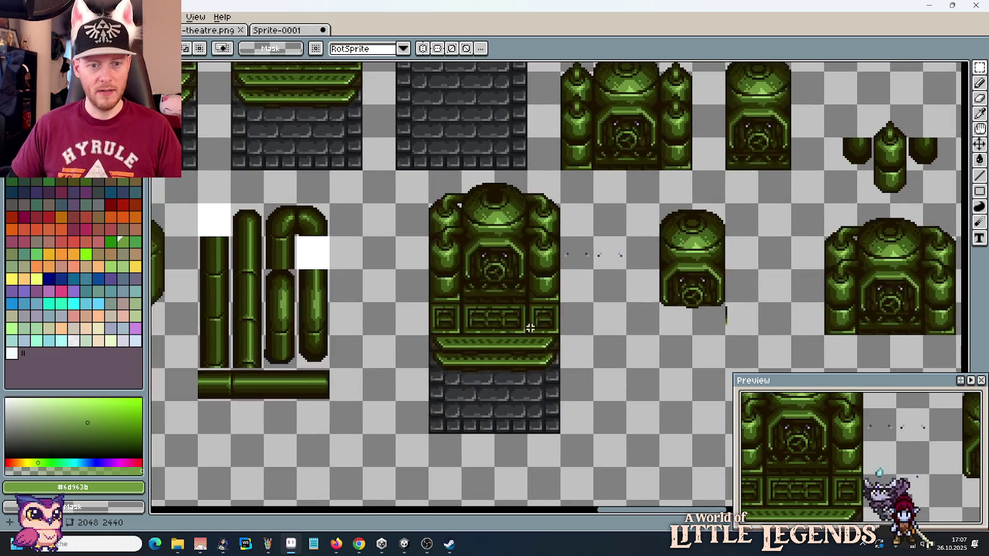
scroll(528, 325, "up", 1)
left_click_drag(379, 288, 575, 339)
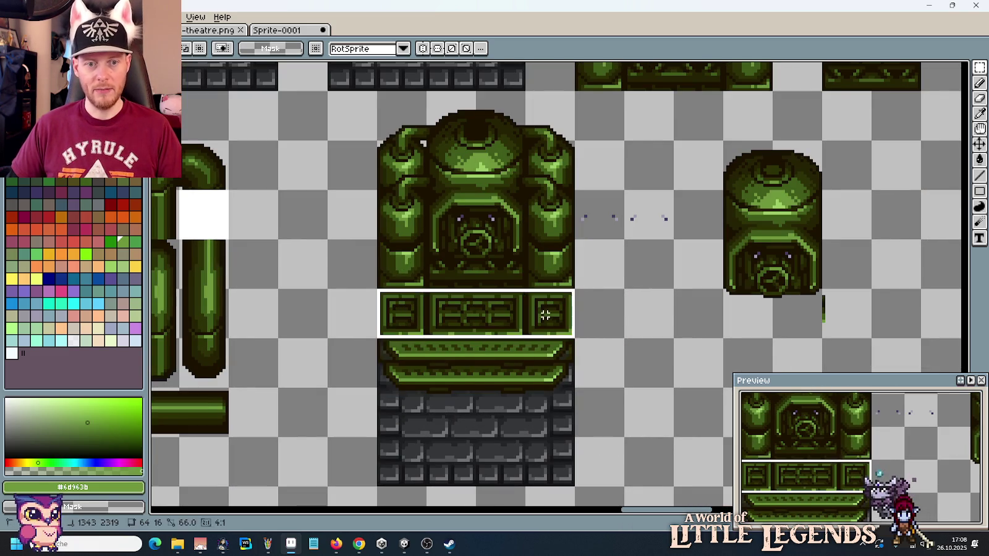
left_click(656, 328)
scroll(458, 255, "down", 1)
scroll(501, 227, "down", 1)
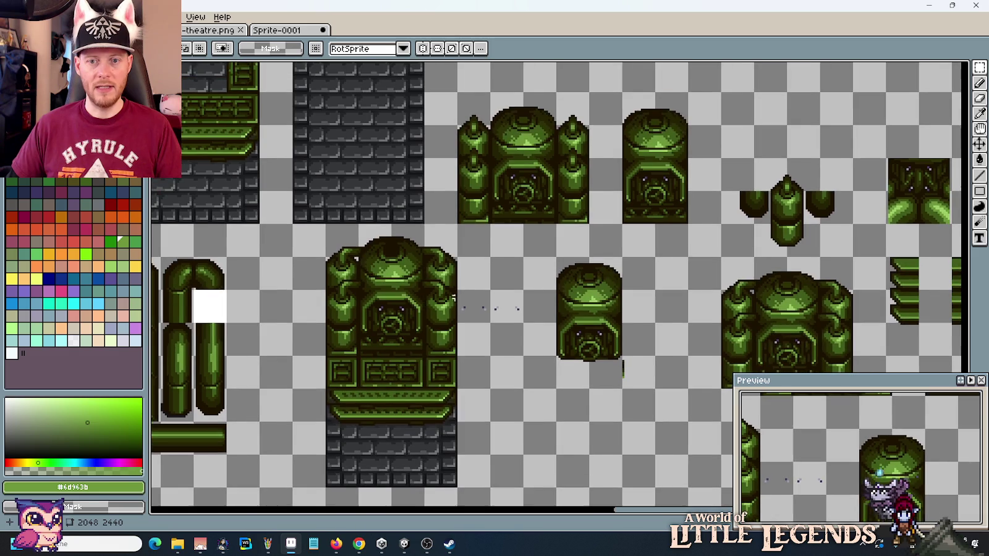
scroll(676, 257, "up", 1)
scroll(649, 256, "left", 5)
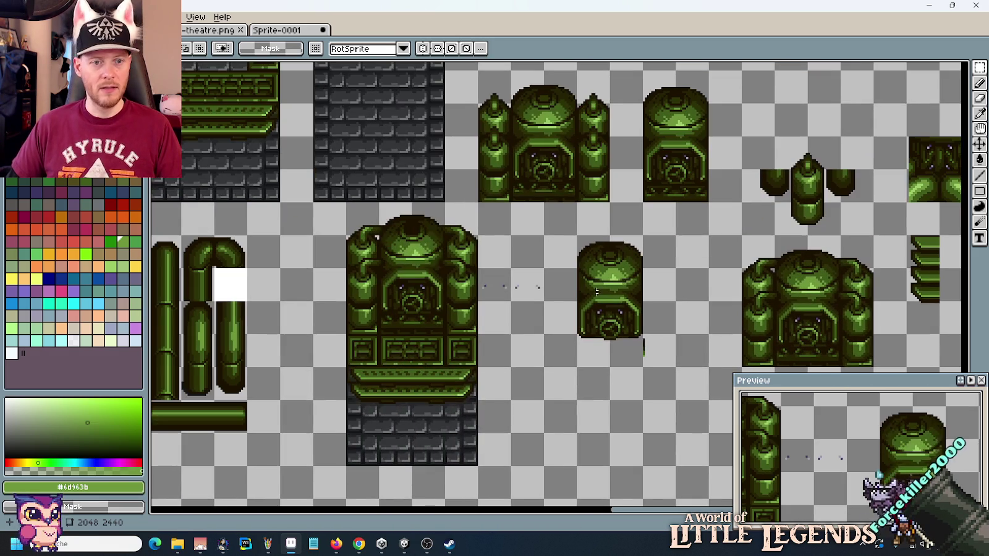
scroll(781, 217, "right", 4)
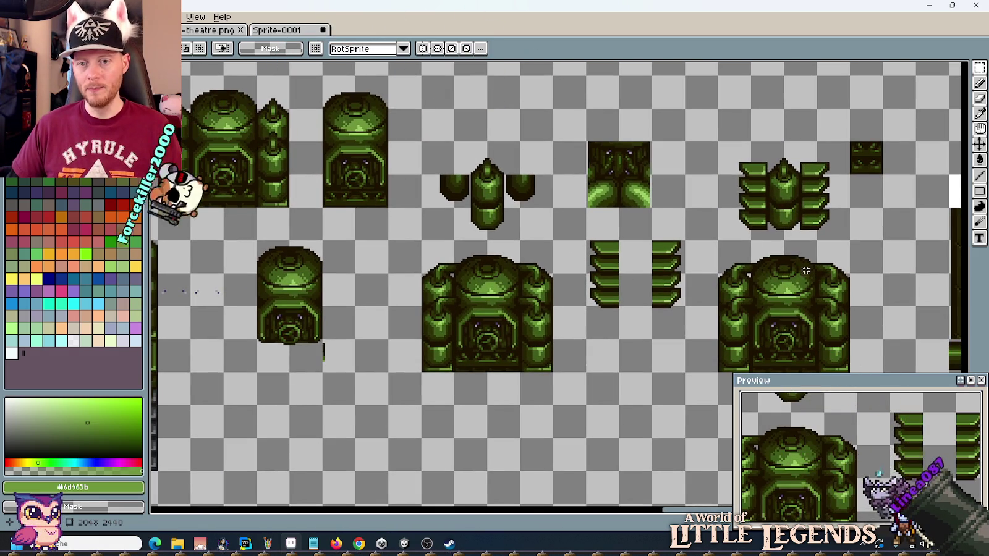
scroll(781, 216, "right", 2)
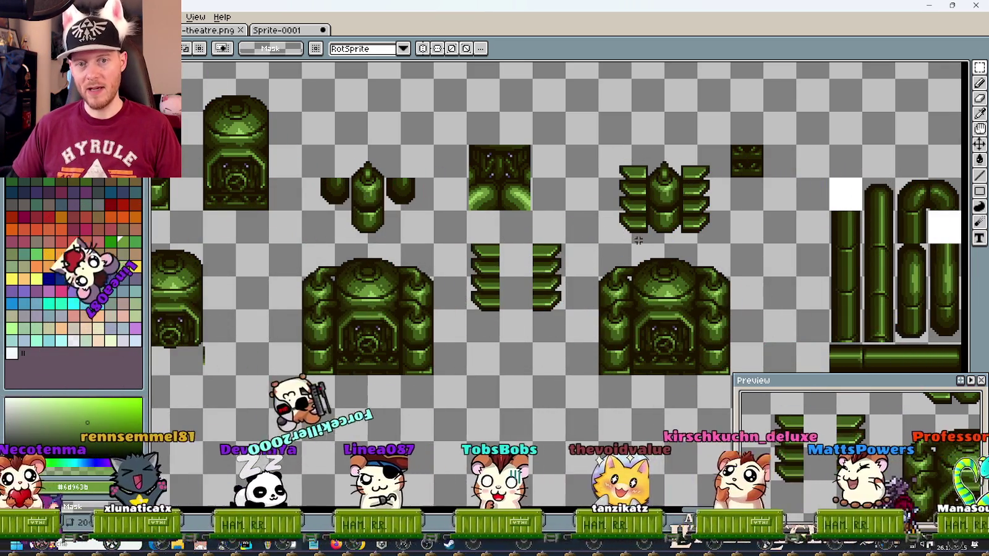
mouse_move(732, 216)
left_mouse_down()
mouse_move(663, 217)
mouse_move(731, 217)
left_mouse_up()
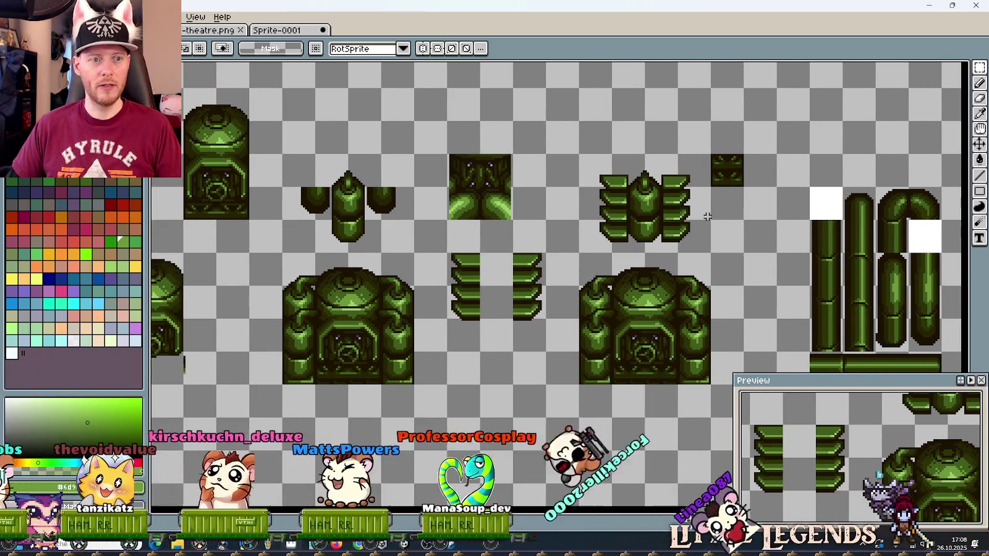
scroll(730, 216, "down", 1)
mouse_move(362, 136)
left_mouse_down()
mouse_move(467, 296)
mouse_move(430, 290)
mouse_move(627, 339)
left_mouse_up()
left_click_drag(284, 215, 460, 357)
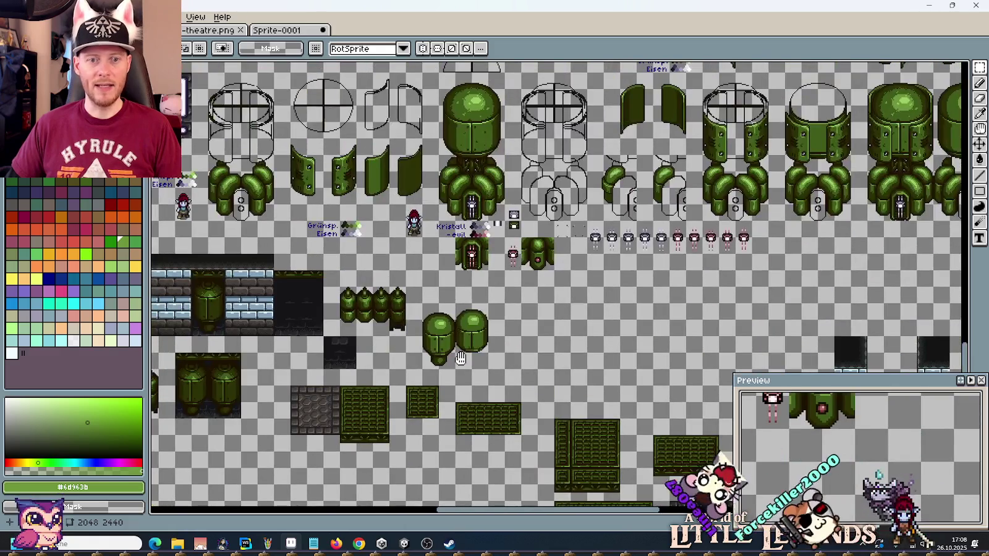
scroll(460, 357, "down", 10)
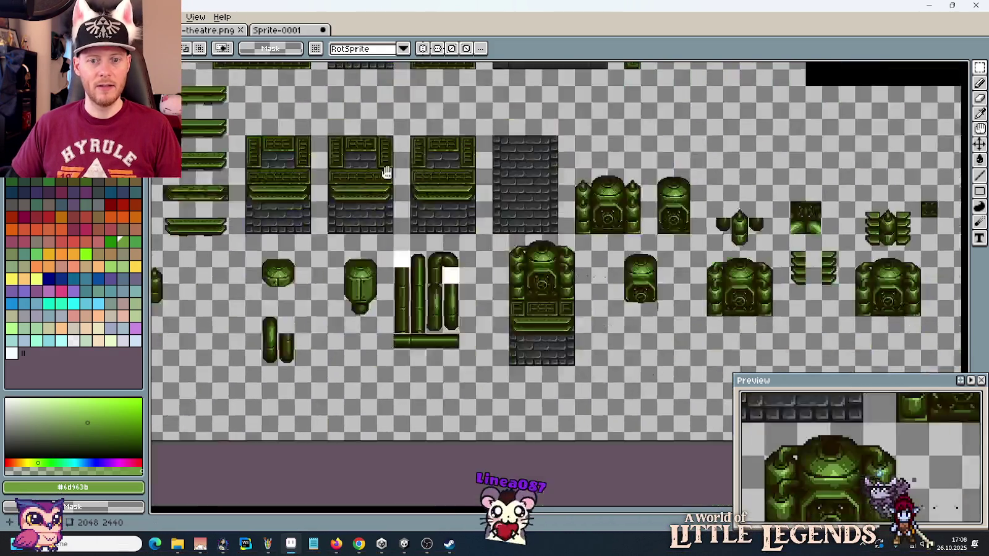
scroll(558, 266, "up", 5)
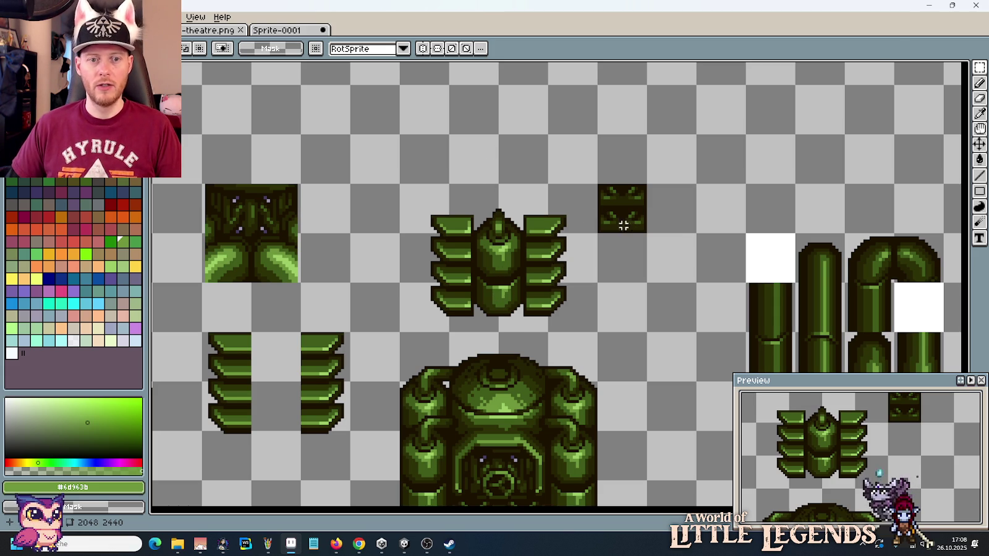
Step: Place the top half of the small fin tile over the pillar's top as a domed cap
scroll(537, 268, "up", 2)
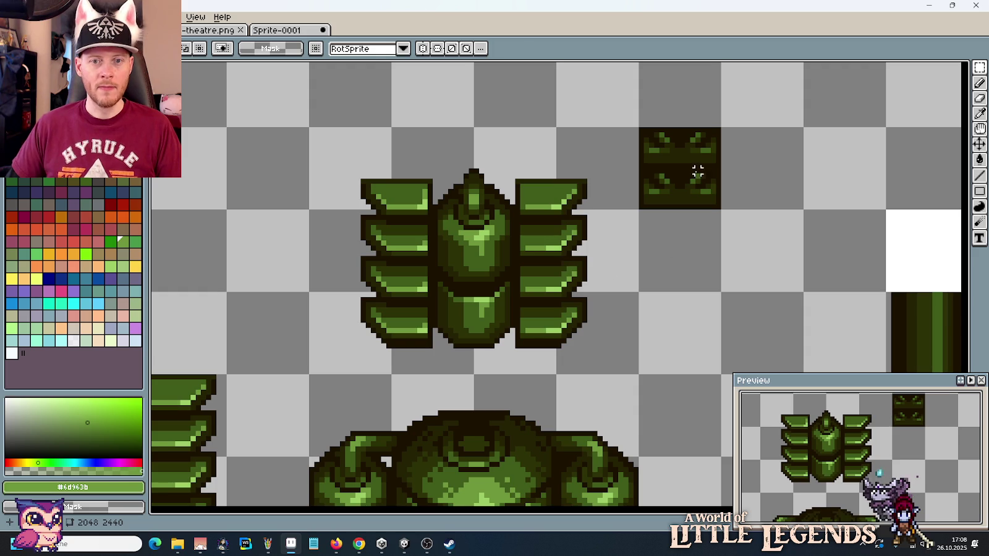
left_click_drag(642, 129, 717, 165)
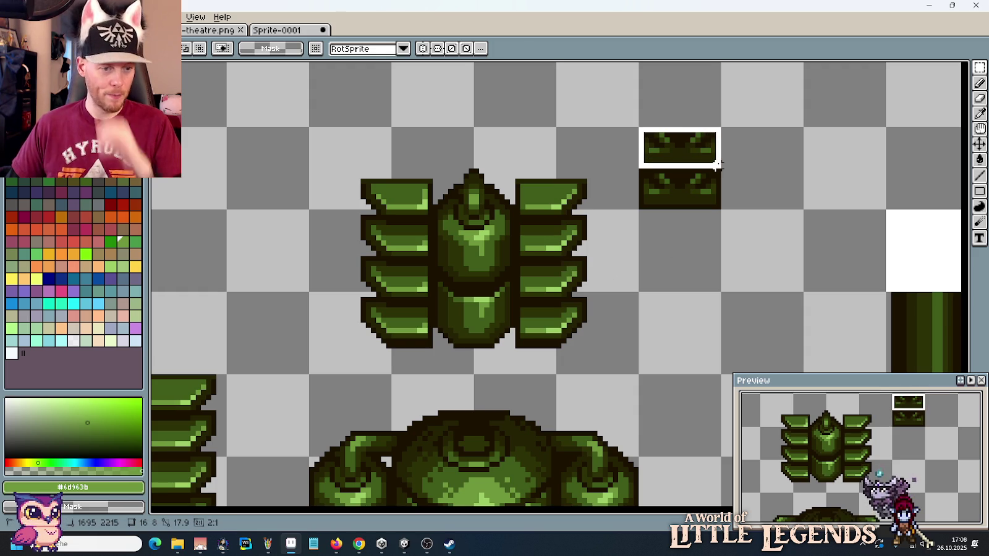
mouse_move(702, 150)
left_mouse_down()
mouse_move(497, 360)
mouse_move(702, 323)
mouse_move(497, 207)
left_mouse_up()
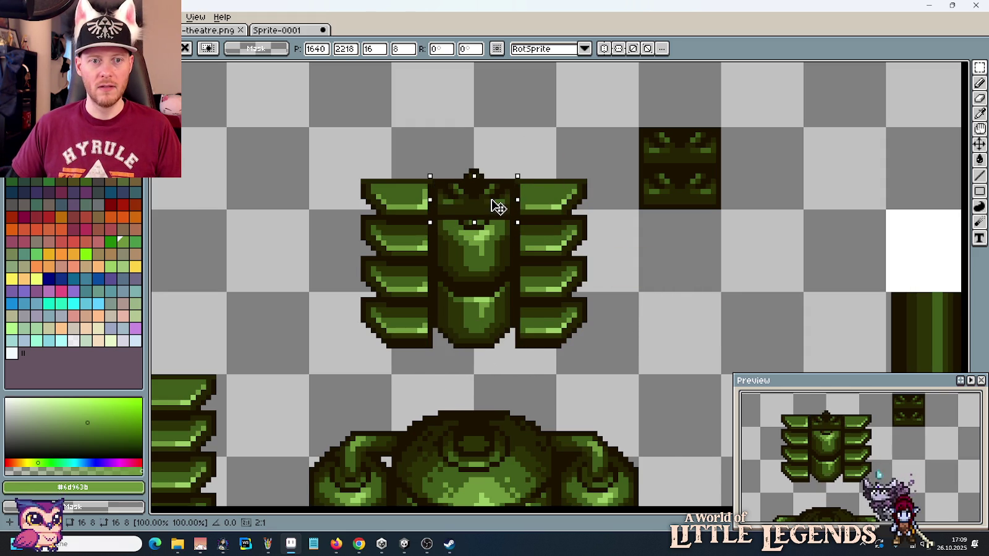
left_click_drag(497, 208, 707, 239)
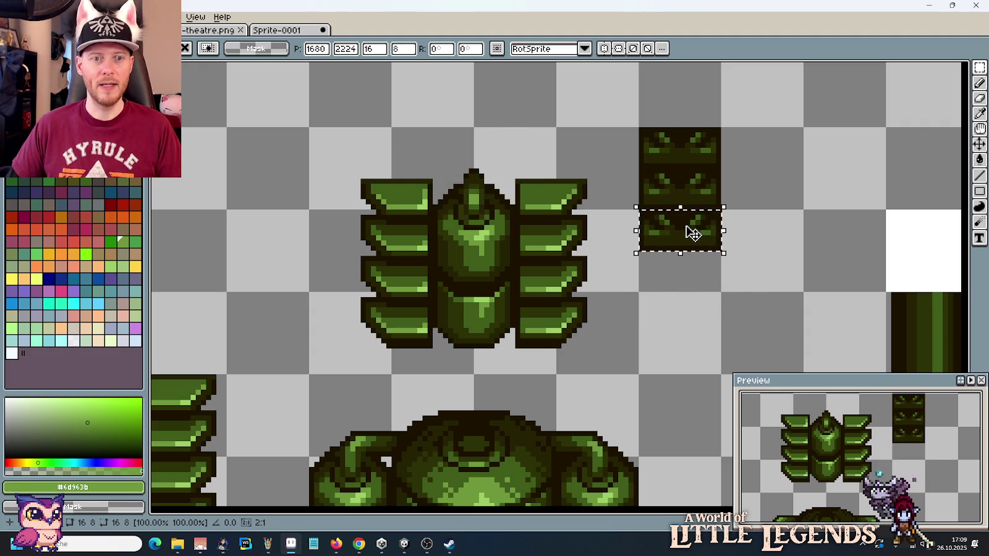
mouse_move(590, 373)
left_mouse_down()
mouse_move(347, 121)
mouse_move(522, 315)
mouse_move(569, 320)
left_mouse_up()
left_click(316, 140)
Step: Copy the fin tile's bottom below the pillar and reposition the pillar above that base piece
key("Up")
key("Up")
key("Up")
key("Up")
mouse_move(687, 242)
left_mouse_down()
mouse_move(715, 267)
mouse_move(490, 337)
mouse_move(499, 381)
left_mouse_up()
left_click(584, 313)
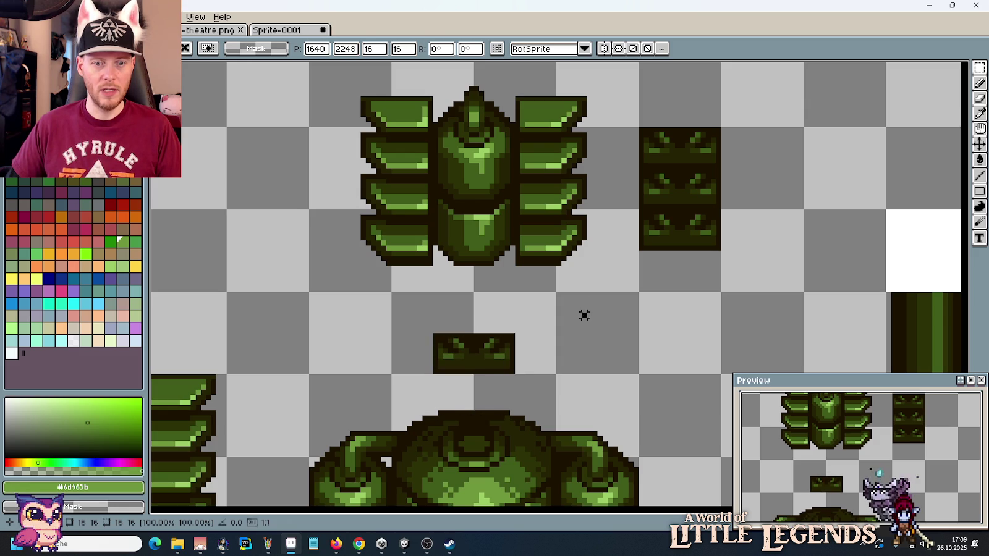
left_click_drag(640, 292, 308, 44)
left_click_drag(389, 121, 386, 210)
key("ctrl+d")
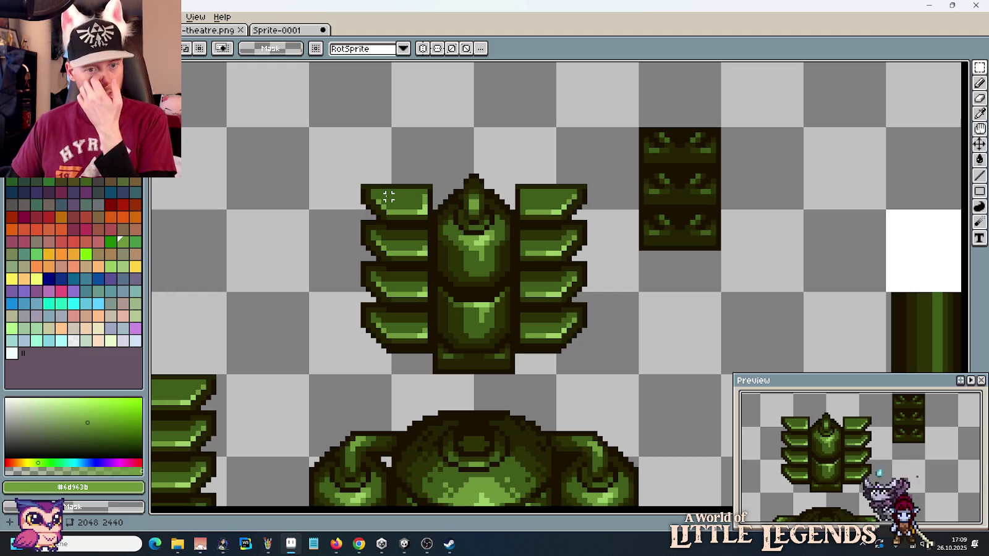
mouse_move(309, 151)
left_mouse_down()
mouse_move(640, 382)
mouse_move(630, 283)
left_mouse_up()
key("ctrl+d")
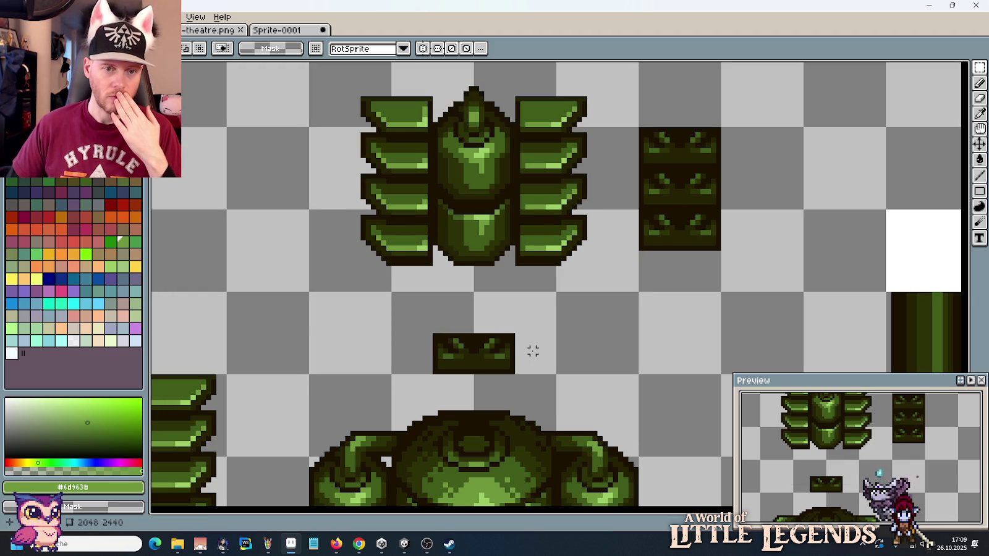
scroll(533, 351, "down", 3)
Step: Copy a narrow vertical strip of the large dark tile to a spot above it
scroll(371, 283, "down", 3)
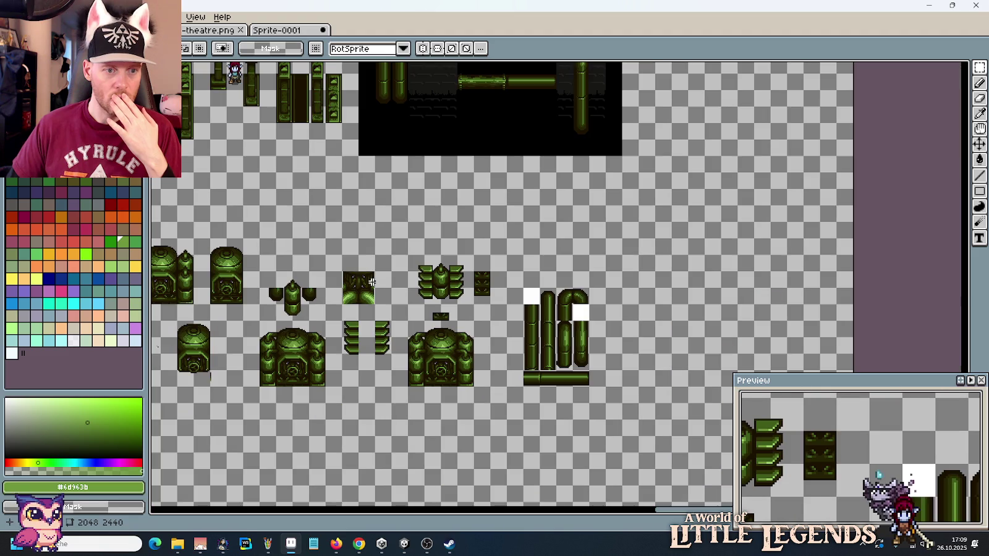
scroll(611, 239, "up", 1)
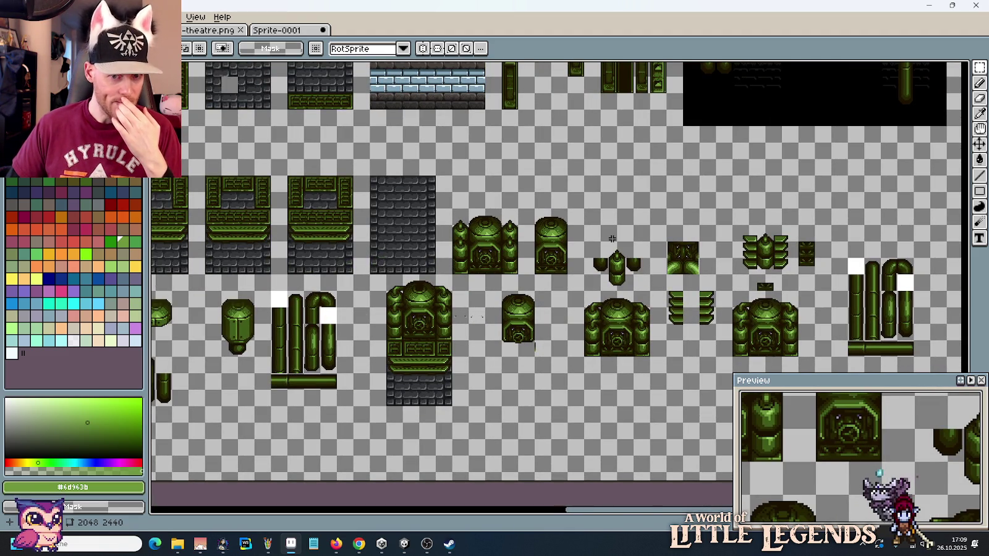
scroll(612, 239, "up", 2)
scroll(393, 233, "right", 3)
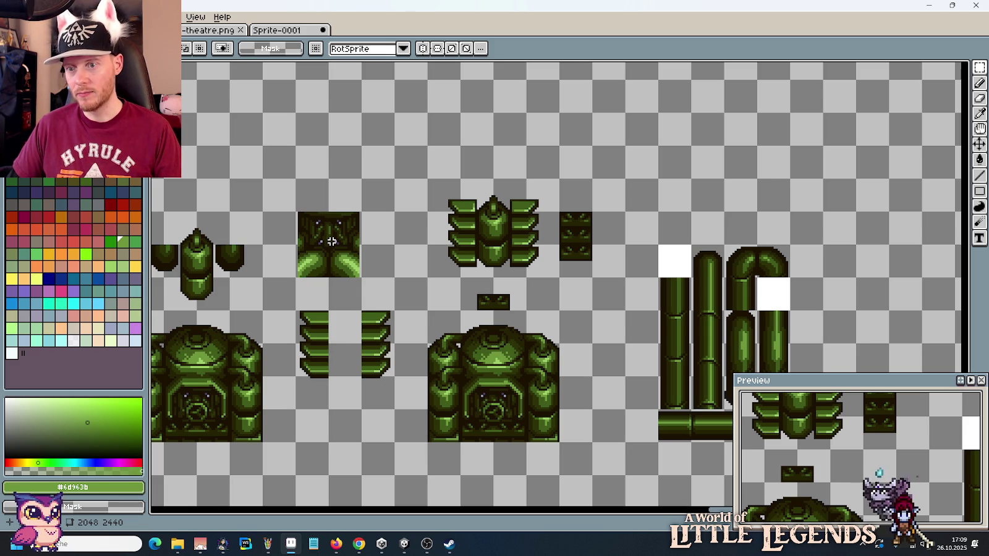
scroll(331, 241, "up", 2)
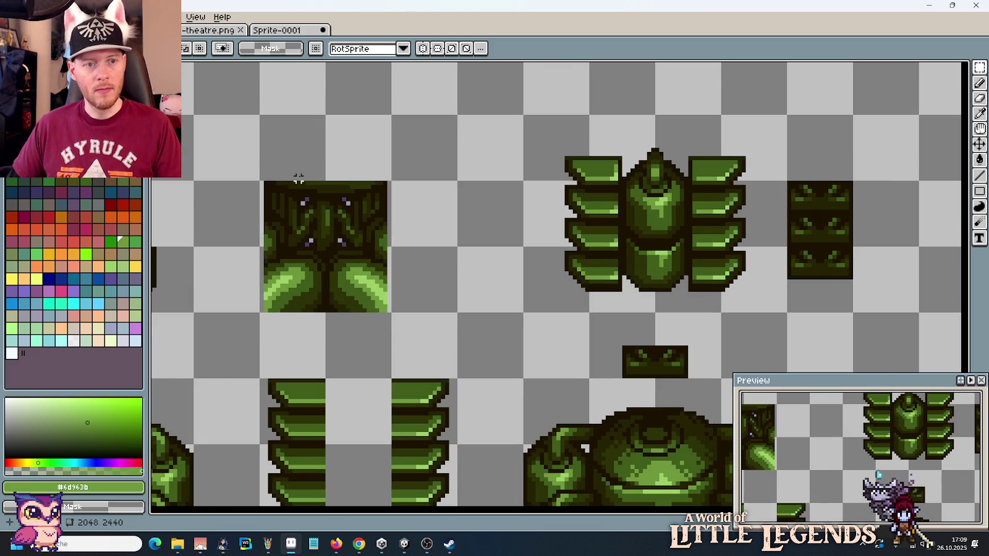
left_click_drag(323, 158, 290, 244)
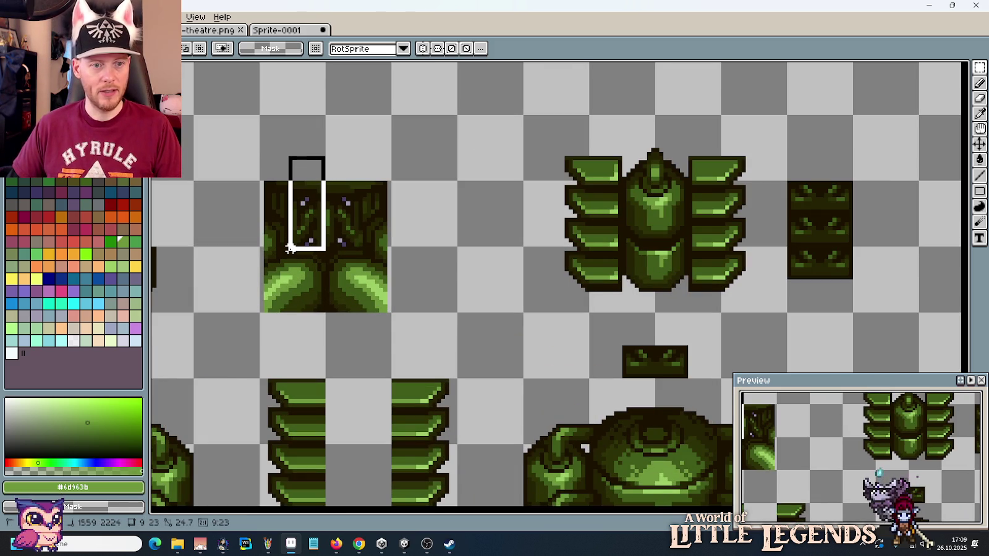
mouse_move(291, 248)
left_mouse_down()
mouse_move(408, 238)
mouse_move(566, 149)
left_mouse_up()
Step: Copy a second strip of the large tile beside the first to complete the small tile
scroll(331, 219, "up", 1)
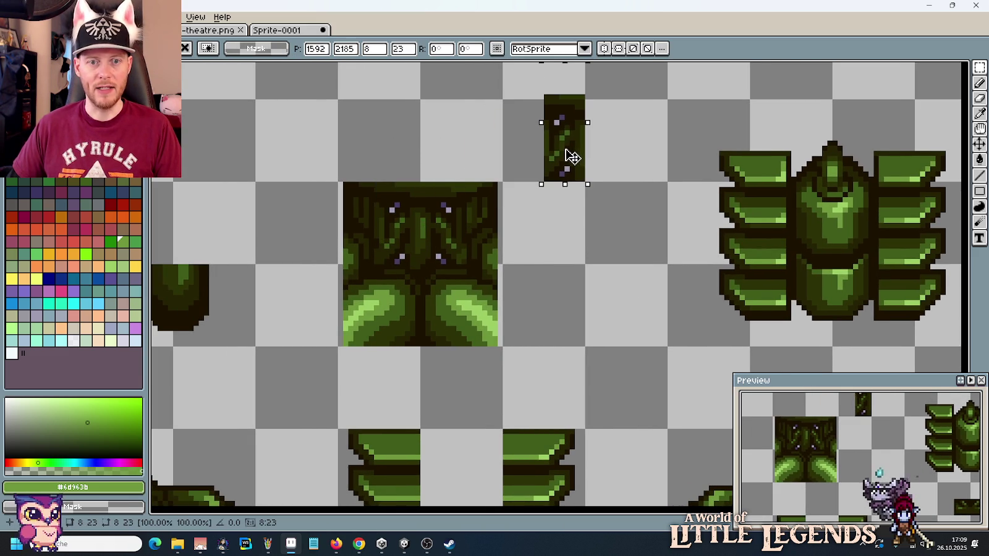
left_click_drag(422, 183, 455, 266)
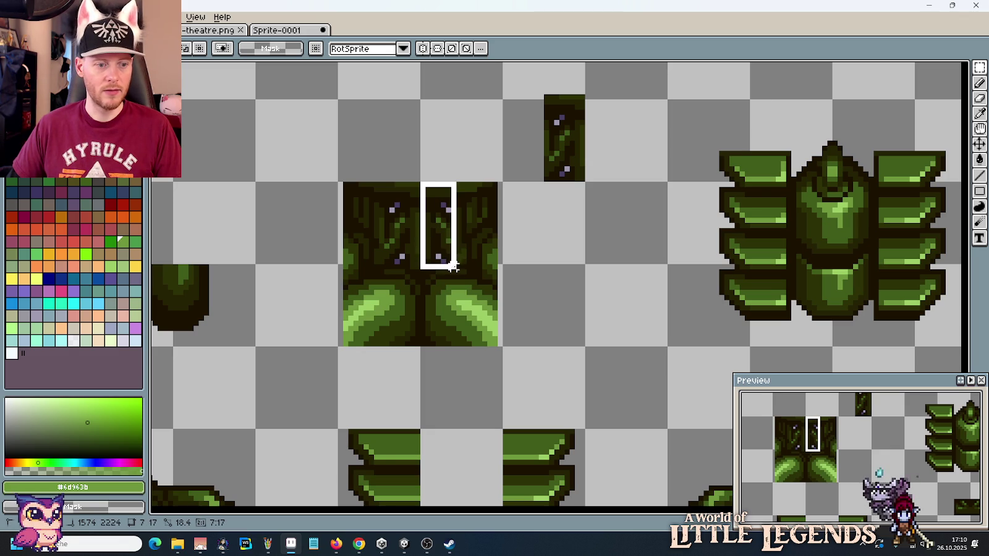
left_click_drag(434, 249, 604, 158)
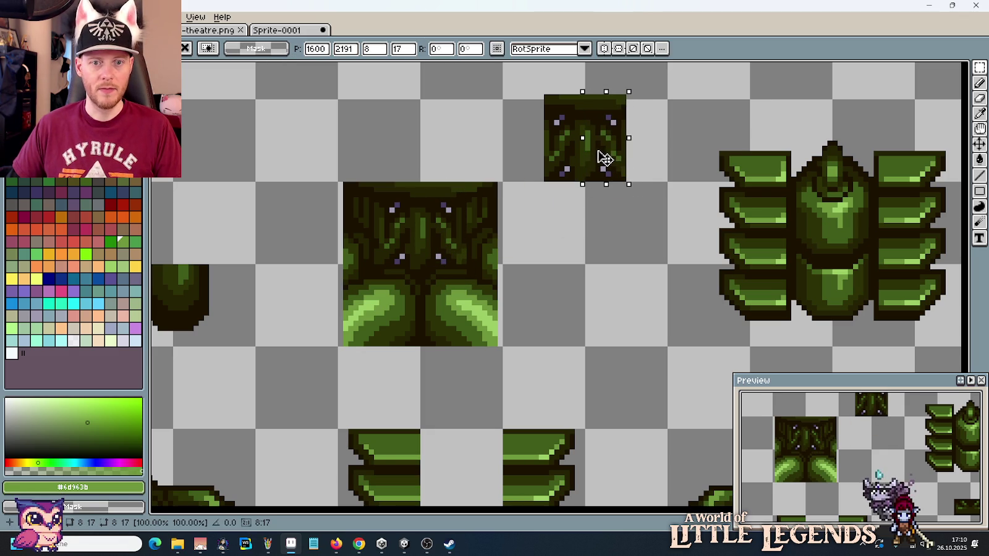
left_click(565, 266)
scroll(600, 269, "down", 1)
mouse_move(612, 269)
left_mouse_down()
mouse_move(501, 289)
mouse_move(414, 268)
left_mouse_up()
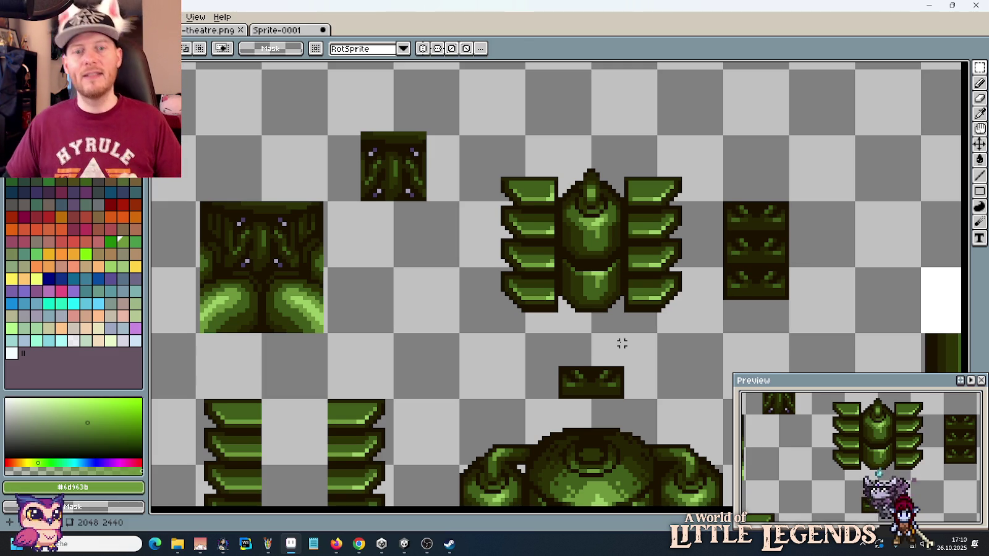
scroll(622, 343, "down", 3)
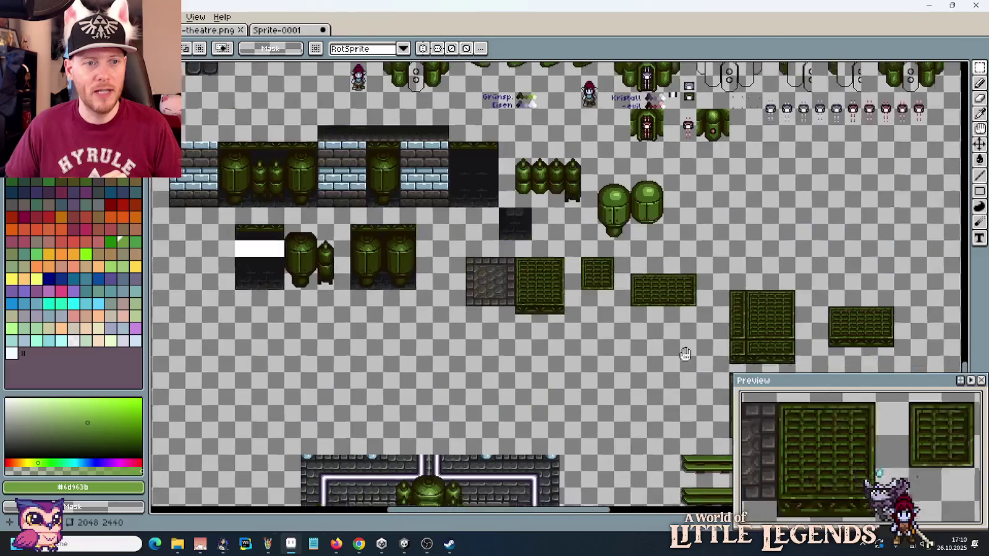
Step: Move the row of three spiked pots up beside the finned pillar
scroll(518, 162, "up", 1)
scroll(518, 161, "up", 1)
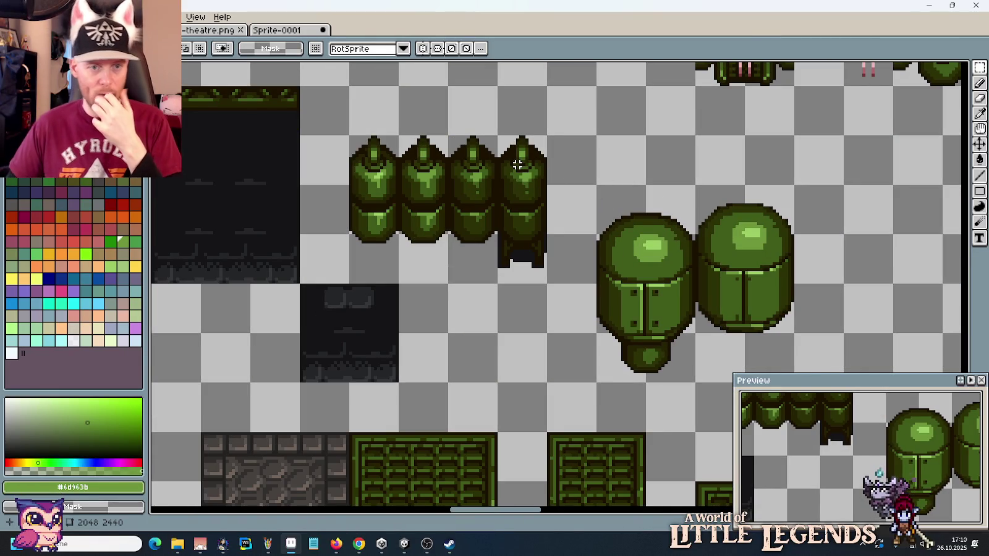
mouse_move(434, 254)
left_mouse_down()
mouse_move(412, 171)
mouse_move(388, 191)
left_mouse_up()
scroll(388, 192, "down", 1)
scroll(524, 230, "down", 1)
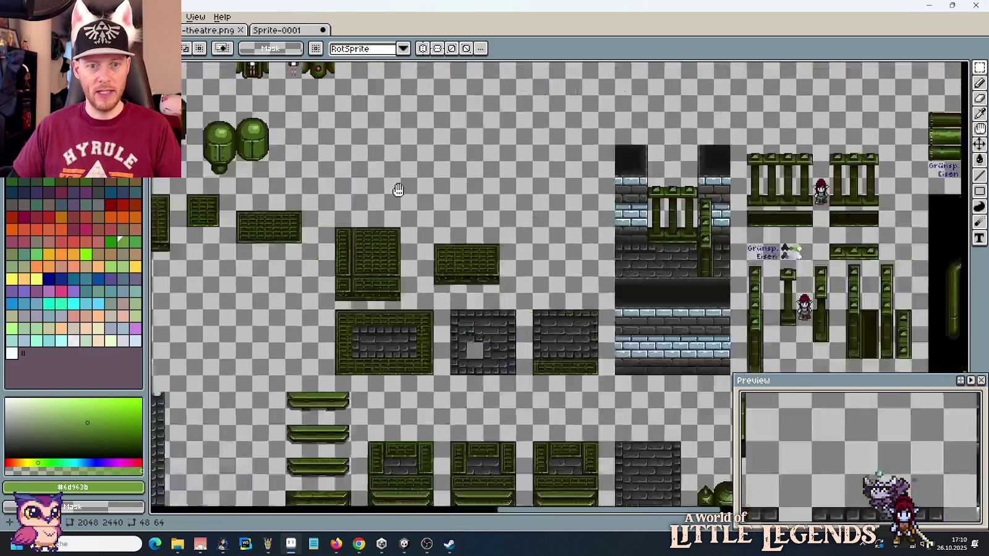
left_click_drag(524, 230, 474, 223)
scroll(419, 186, "up", 2)
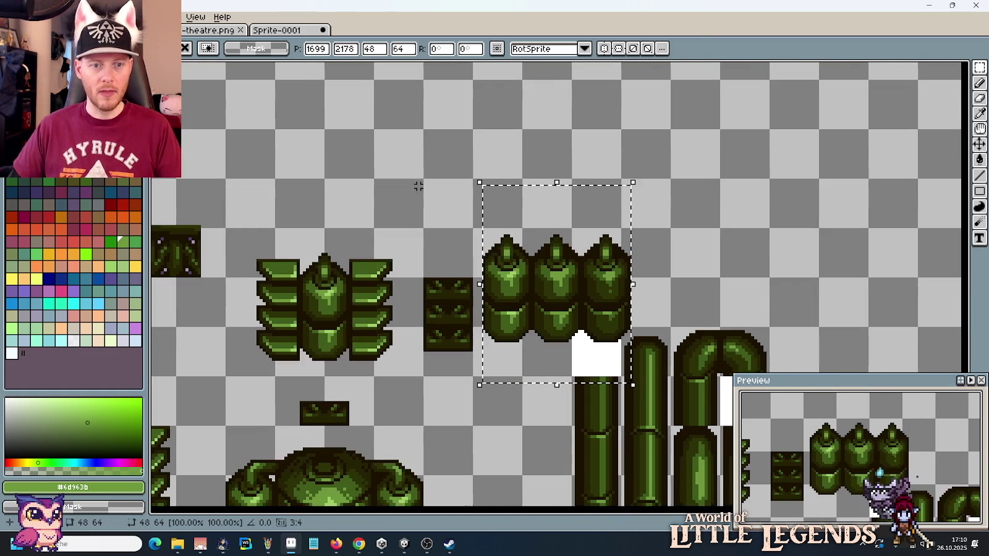
left_click_drag(544, 266, 584, 211)
key("ctrl+d")
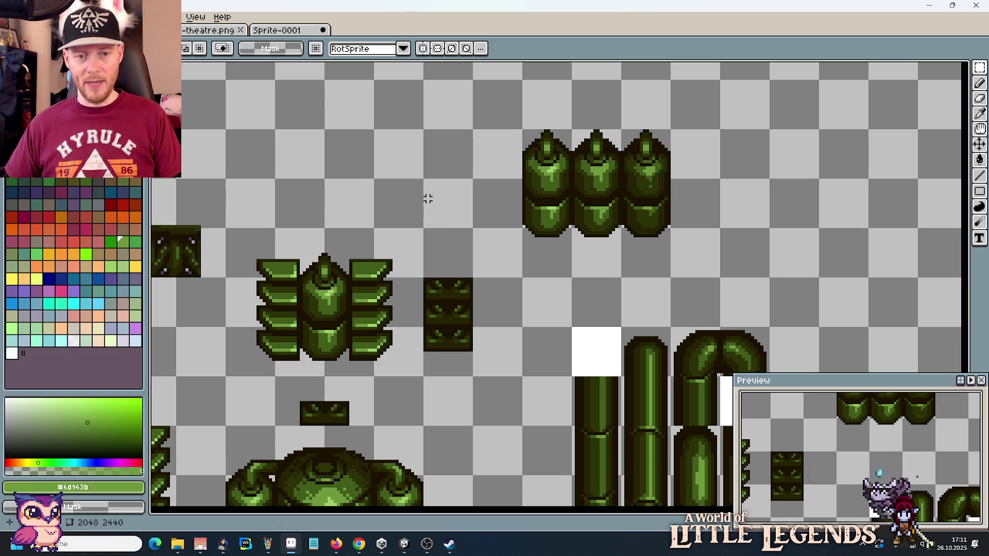
Step: Shift the fin-column tile and the small knob piece to the right
mouse_move(440, 298)
left_mouse_down()
mouse_move(448, 335)
mouse_move(566, 340)
left_mouse_up()
left_click(440, 357)
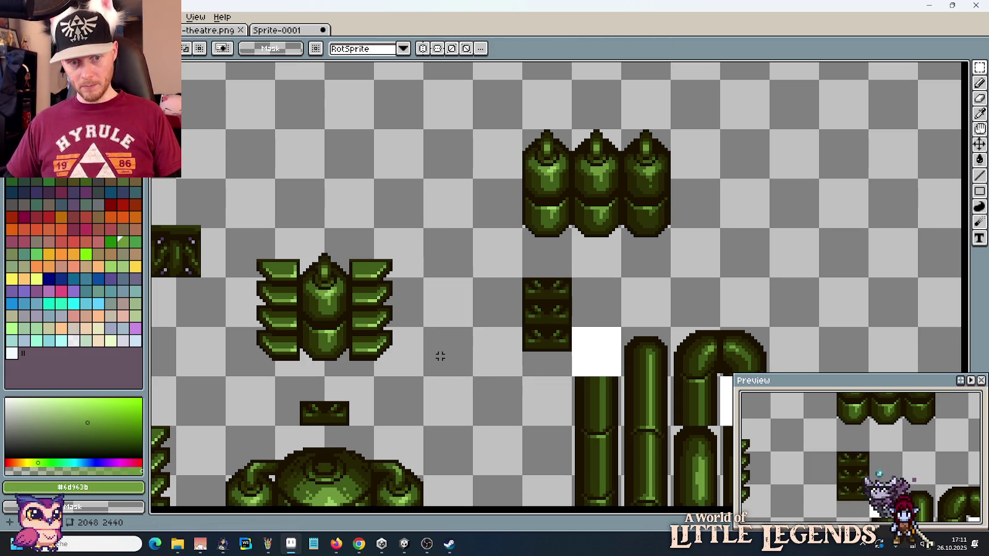
mouse_move(275, 378)
left_mouse_down()
mouse_move(373, 426)
mouse_move(544, 410)
left_mouse_up()
Step: Lower the pillar's central core between its two fin stacks
left_click(431, 325)
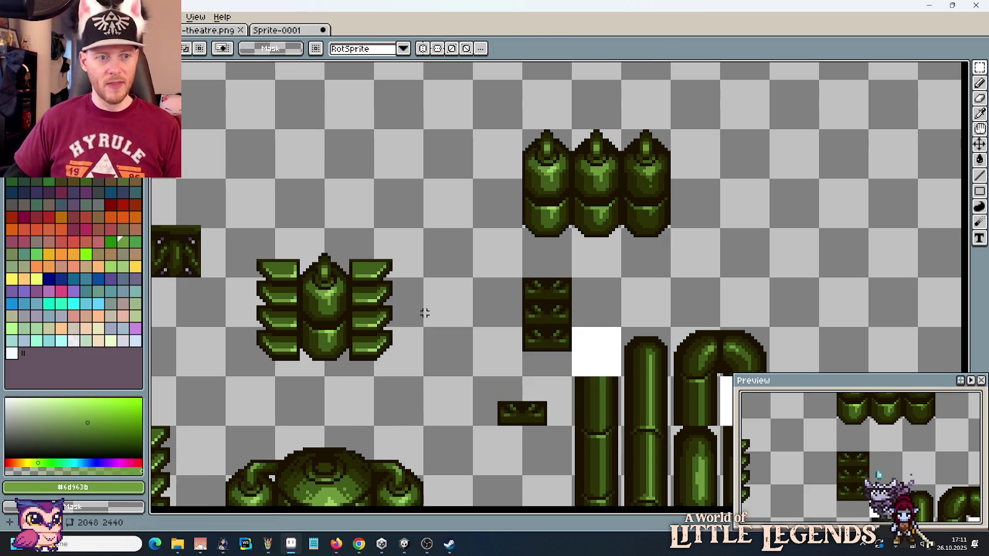
left_click_drag(513, 302, 636, 282)
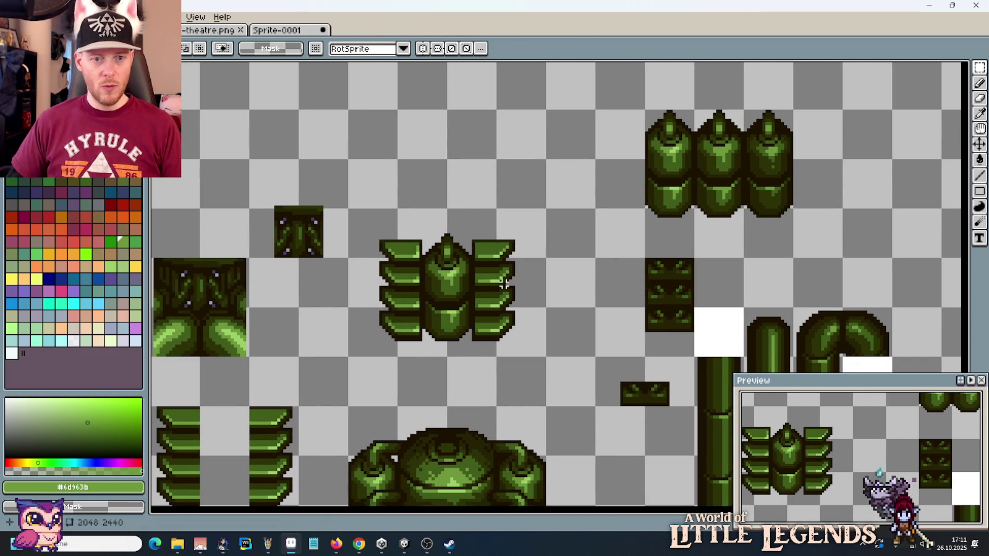
left_click_drag(423, 221, 474, 375)
left_click_drag(457, 278, 457, 333)
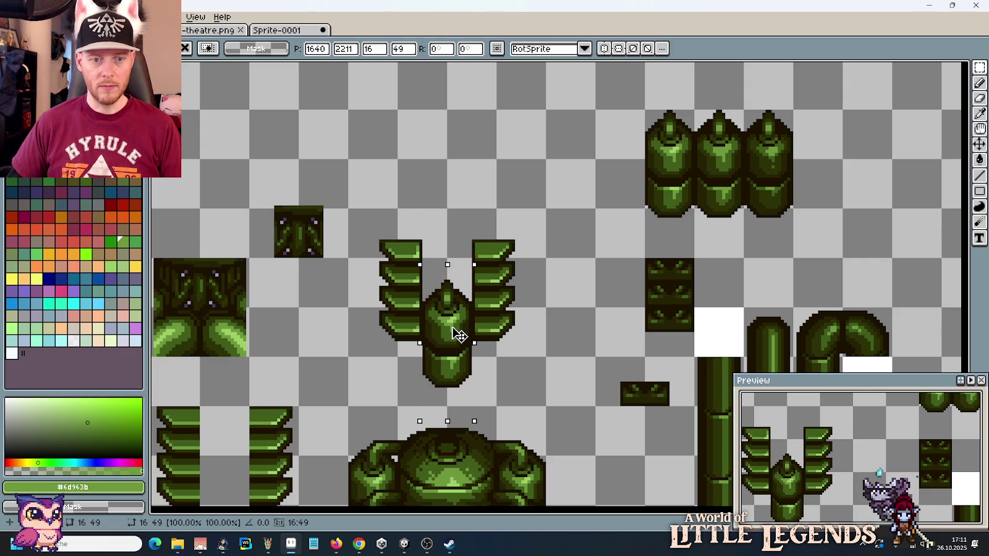
left_click(525, 368)
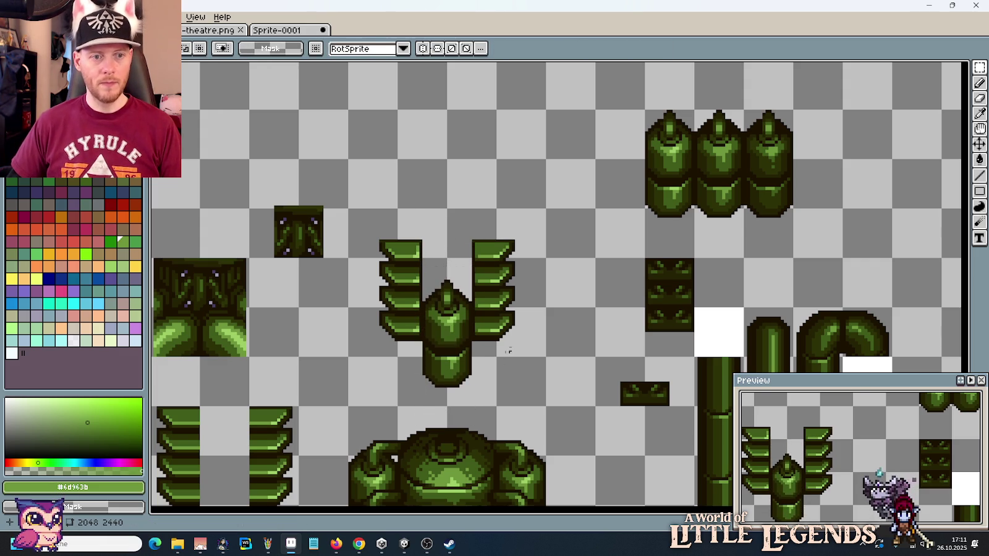
Step: Set the small knob piece on top of the lowered core
mouse_move(615, 374)
left_mouse_down()
mouse_move(687, 444)
mouse_move(628, 395)
mouse_move(482, 316)
mouse_move(473, 328)
left_mouse_up()
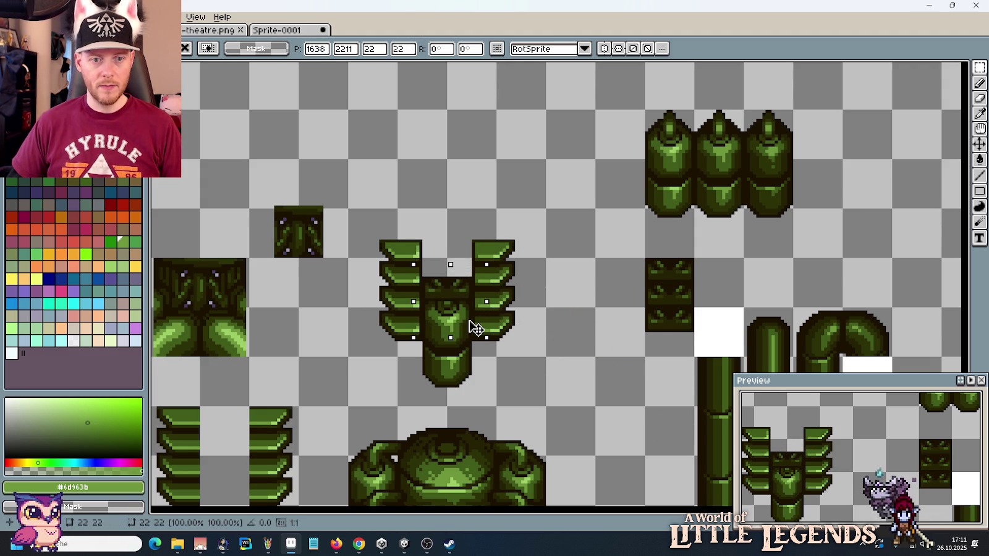
key("i")
scroll(376, 304, "up", 1)
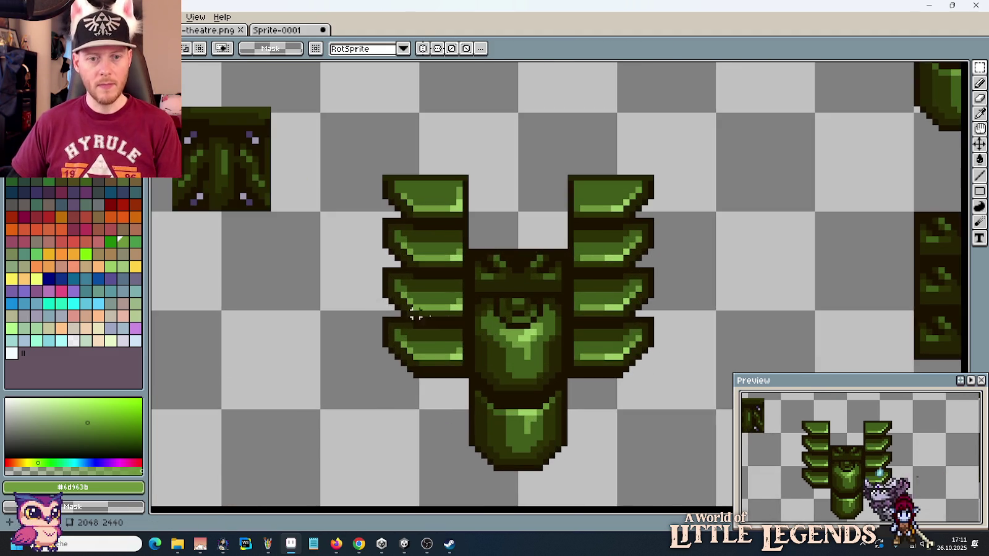
scroll(542, 301, "down", 1)
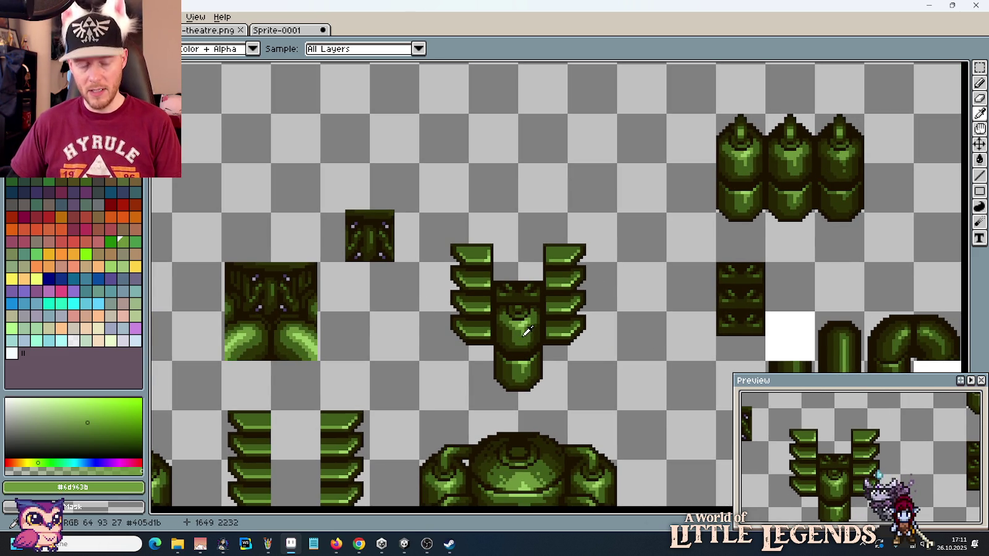
scroll(522, 324, "up", 1)
scroll(519, 321, "up", 1)
left_click(486, 289)
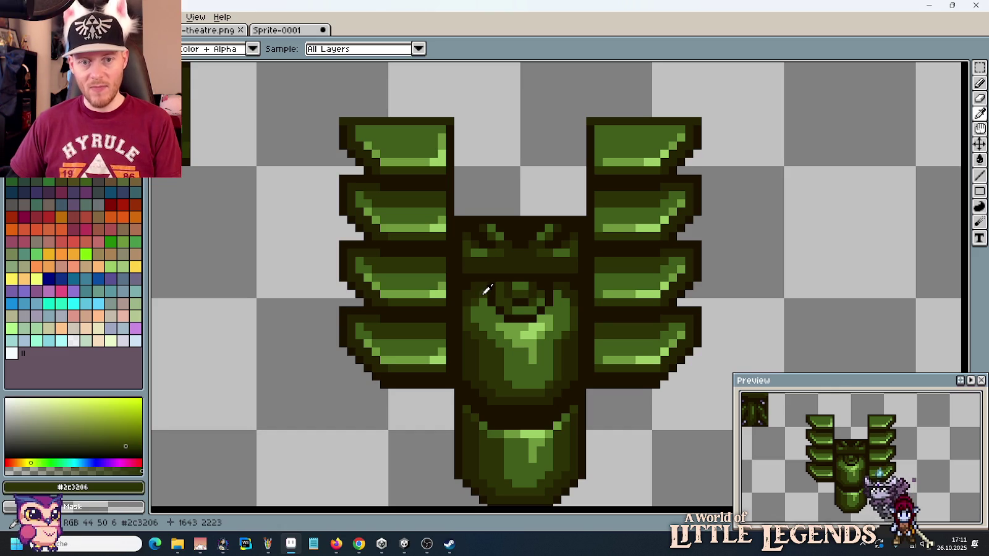
key("b")
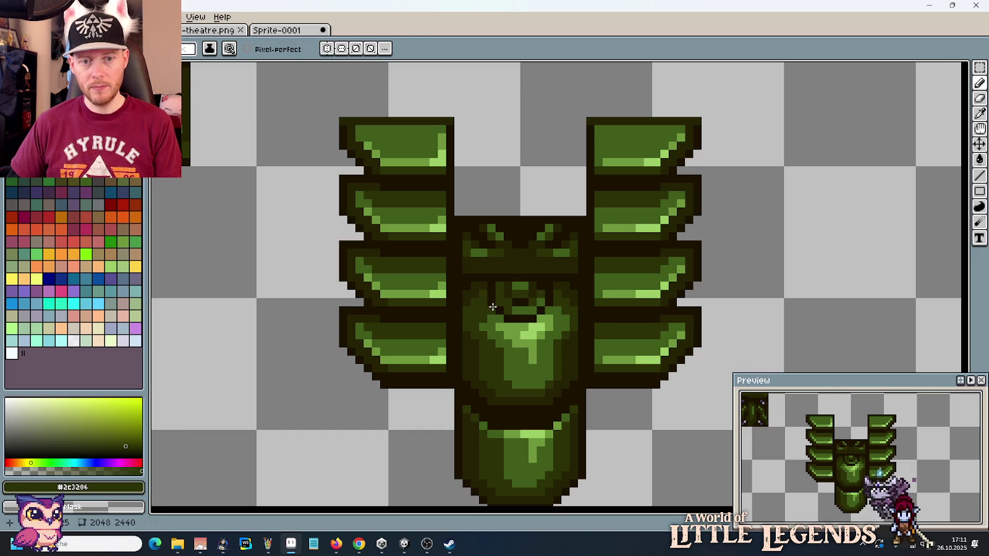
left_click(493, 327, "alt")
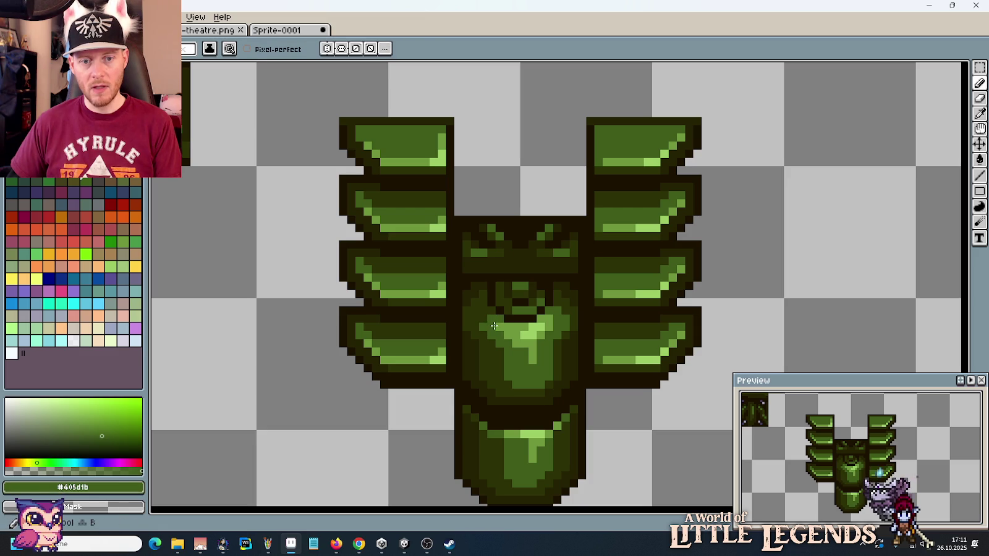
left_click(480, 291, "alt")
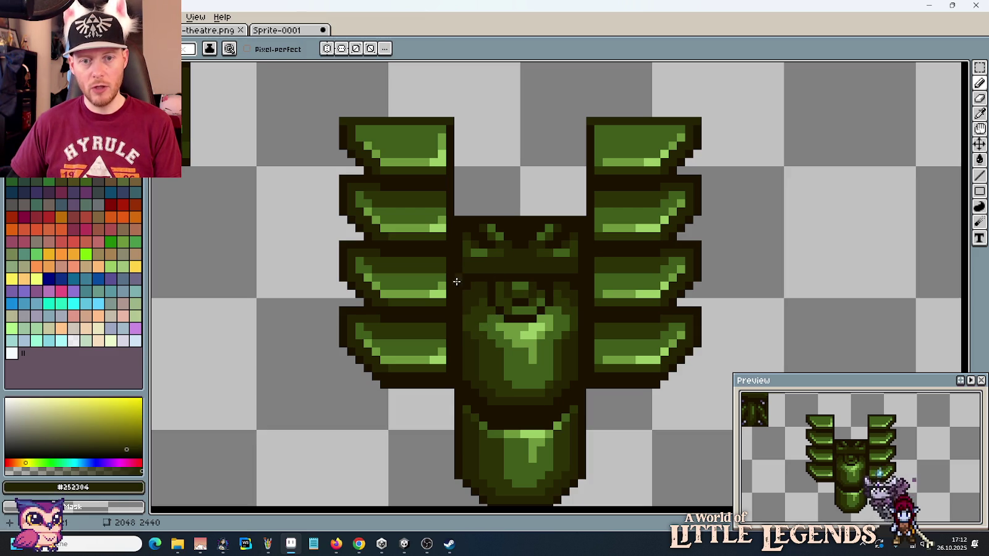
left_click(511, 296, "alt")
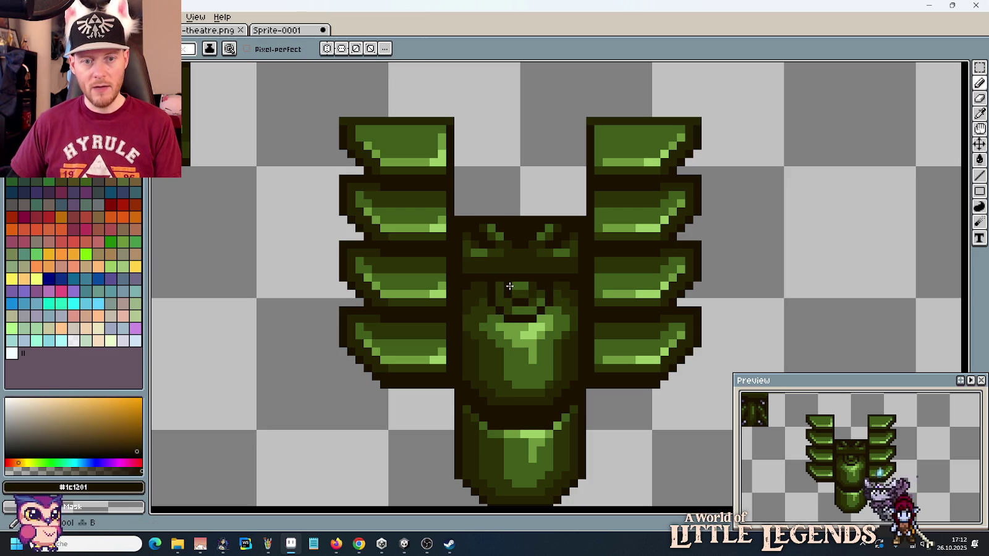
left_click(520, 284, "alt")
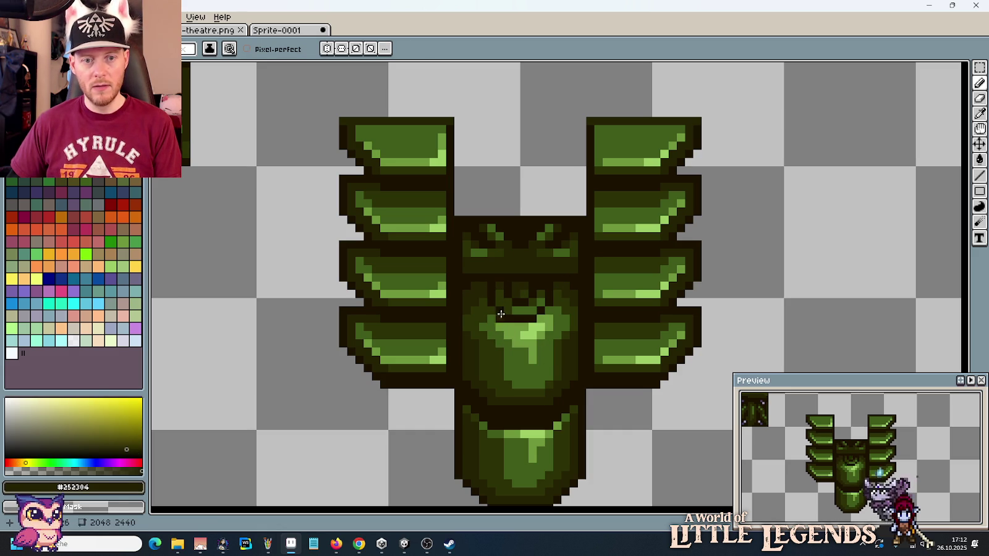
scroll(494, 344, "down", 1)
scroll(495, 344, "up", 1)
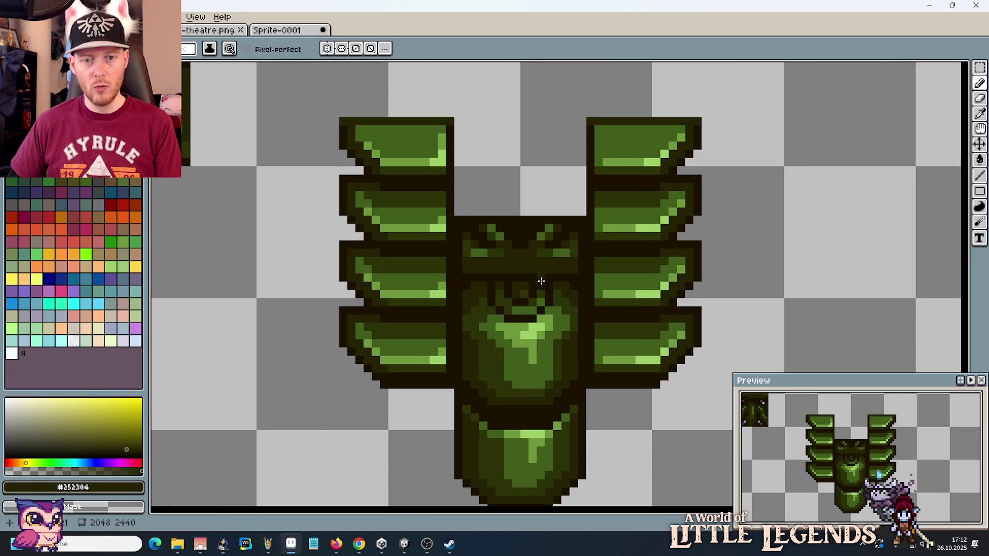
left_click(578, 276, "alt")
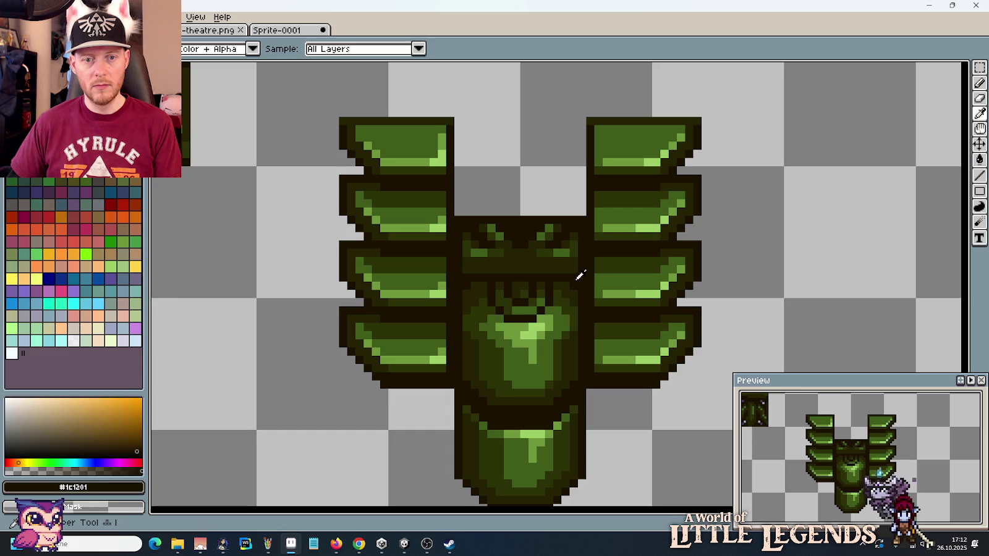
scroll(551, 370, "down", 1)
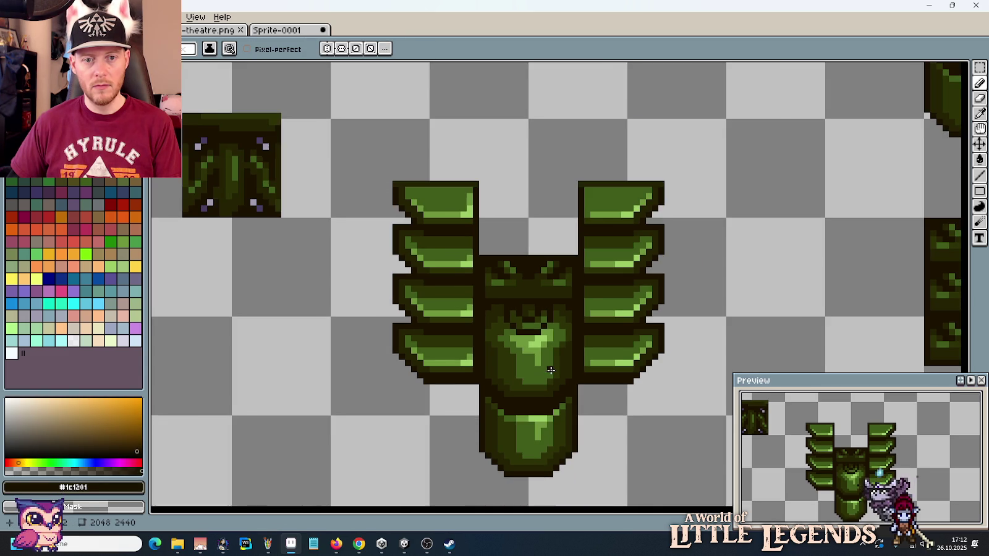
scroll(544, 356, "down", 2)
scroll(544, 356, "down", 2)
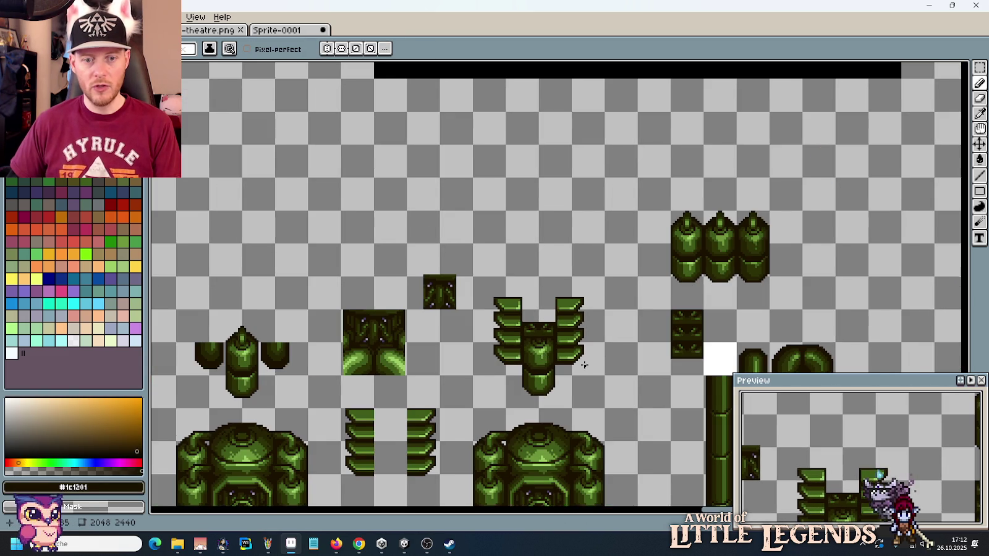
scroll(515, 300, "up", 3)
scroll(516, 299, "down", 2)
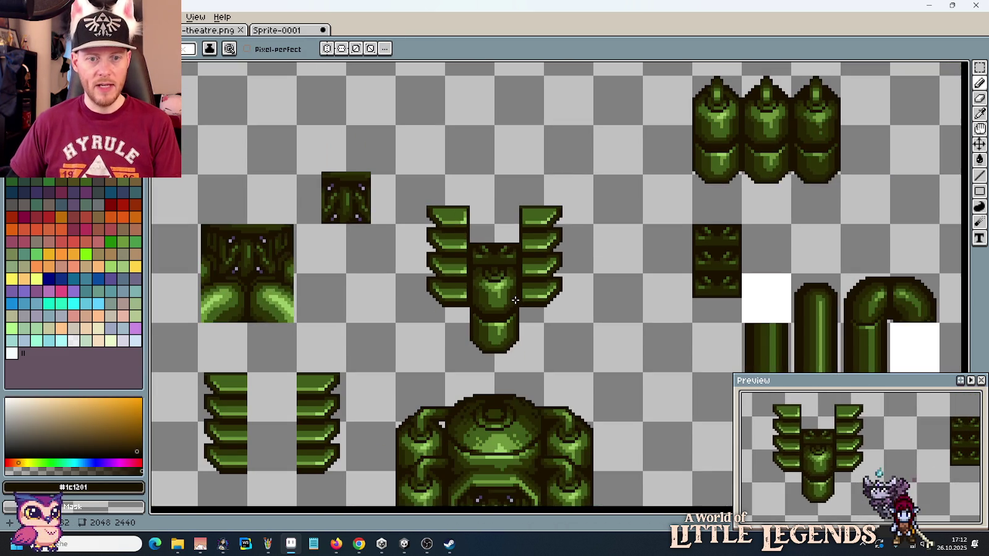
scroll(496, 326, "up", 2)
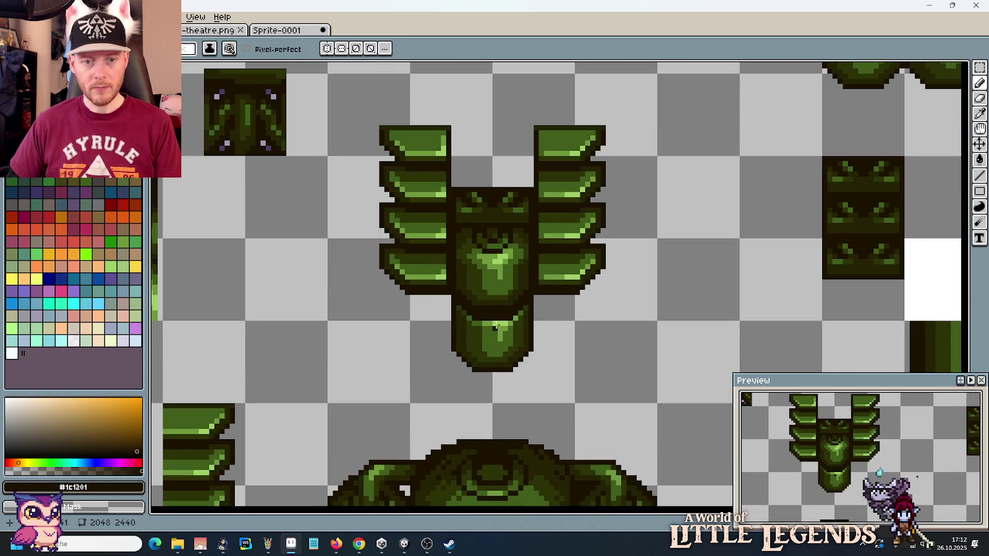
key("m")
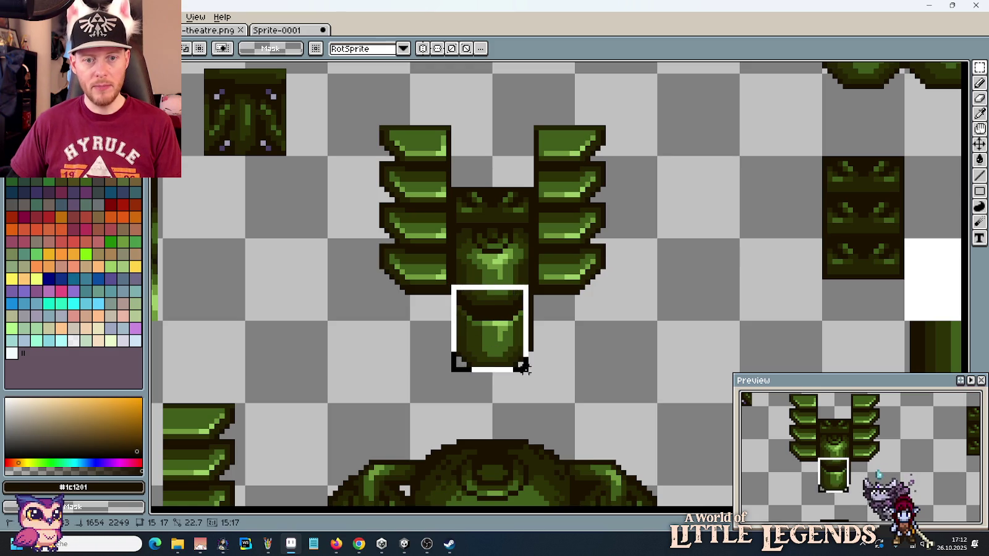
Step: Nudge the pillar's lower piece up until it sits against the body
mouse_move(453, 287)
left_mouse_down()
mouse_move(534, 383)
mouse_move(425, 347)
left_mouse_up()
key("Up")
left_click(529, 386)
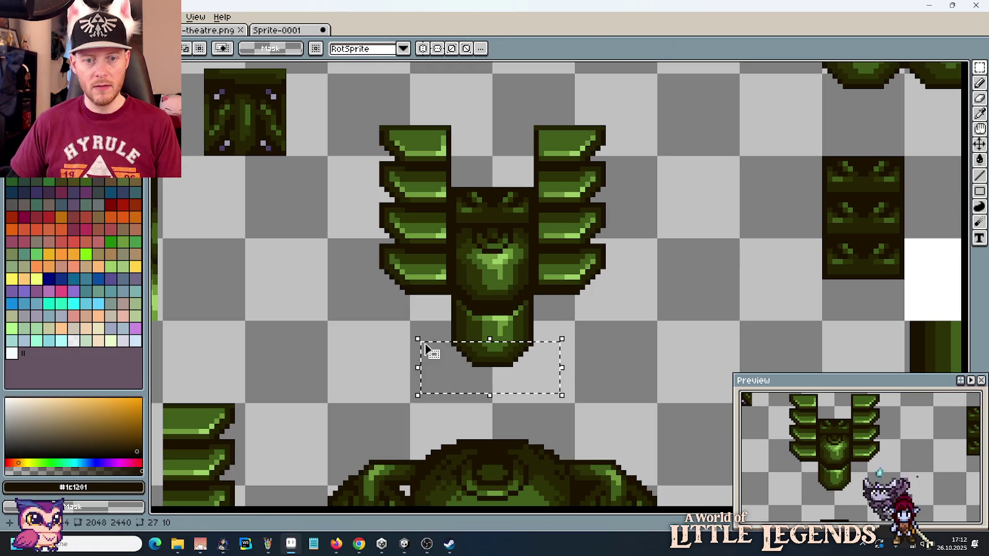
left_click(491, 372)
key("Up")
key("Return")
key("i")
Step: Place a copy of the small dark purple-studded tile on top of the pillar
left_click(506, 334)
key("b")
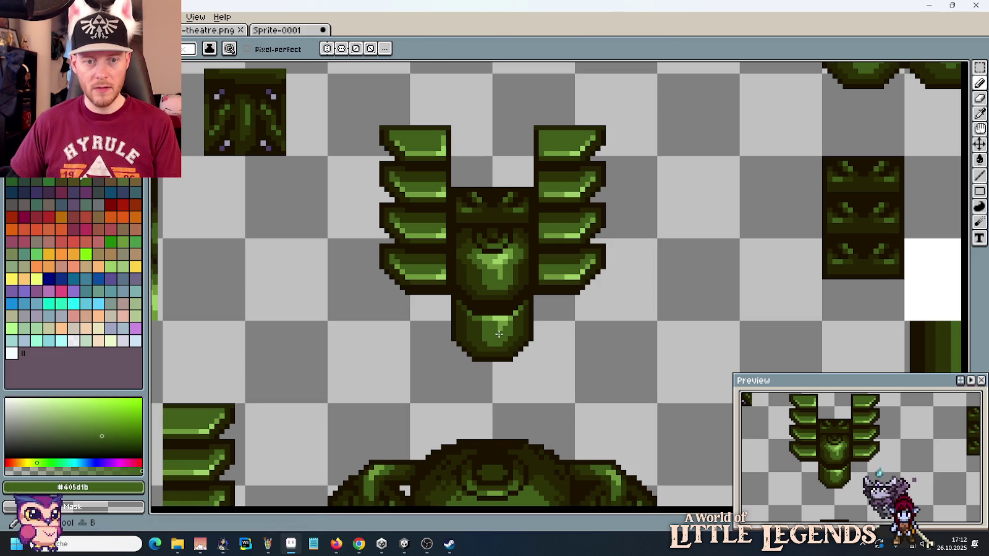
key("m")
scroll(551, 351, "down", 1)
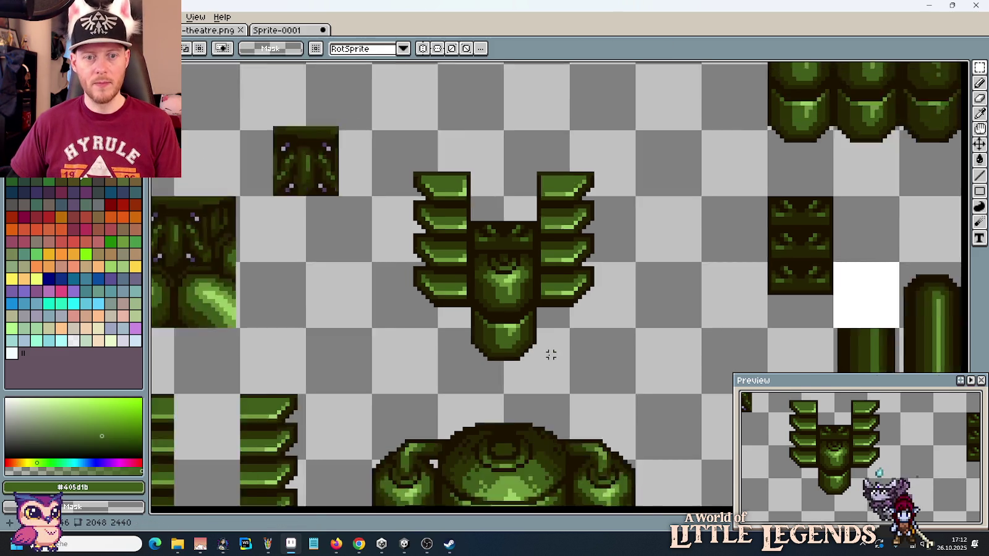
scroll(551, 354, "down", 1)
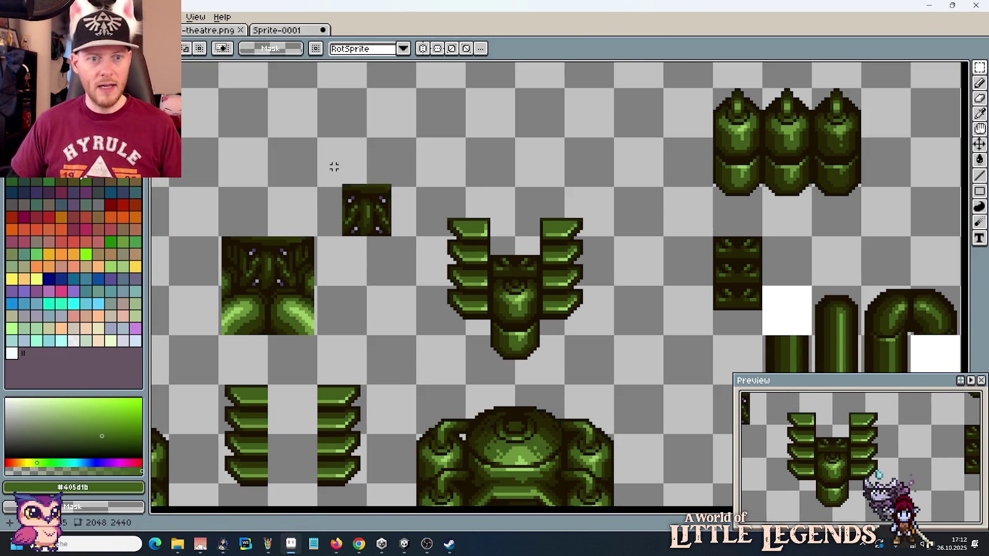
left_click_drag(334, 166, 398, 260)
left_click_drag(371, 215, 521, 230)
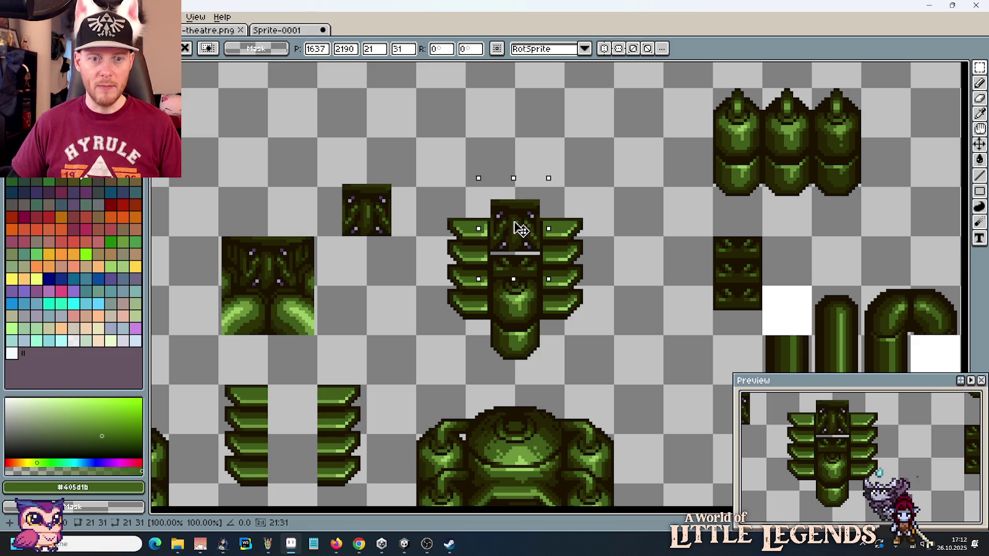
key("Return")
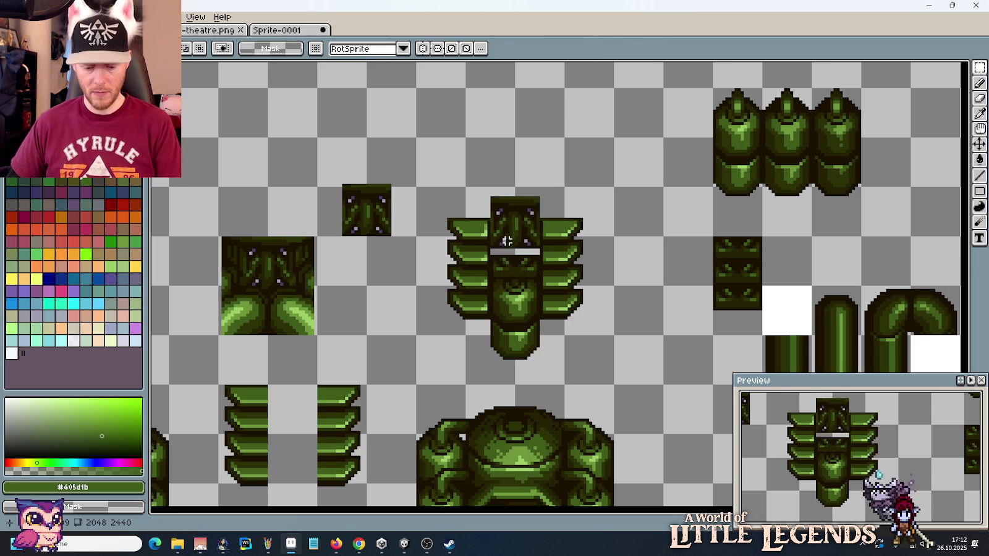
Step: Paint over the grey gap with dark green #252304 pixels
scroll(478, 230, "up", 3)
scroll(581, 312, "up", 1)
scroll(581, 312, "up", 2)
key("i")
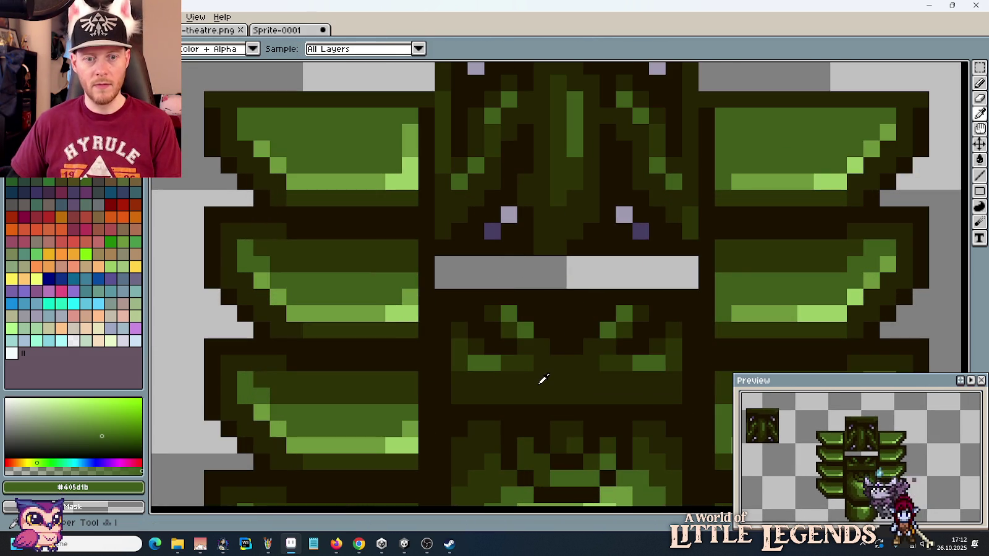
left_click(542, 378)
key("b")
mouse_move(468, 280)
left_mouse_down()
mouse_move(673, 281)
mouse_move(673, 265)
mouse_move(480, 262)
left_mouse_up()
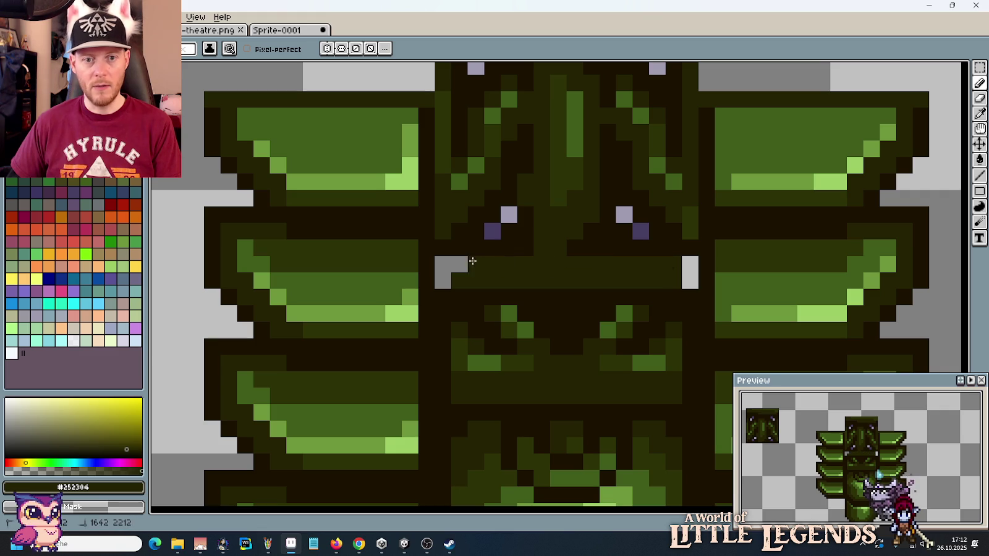
left_click(443, 255, "alt")
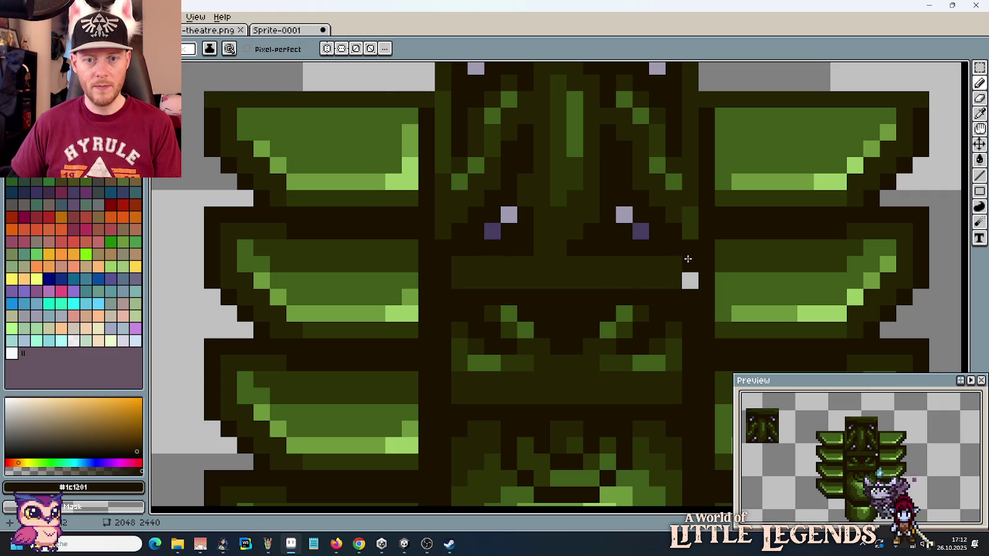
left_click(628, 328, "alt")
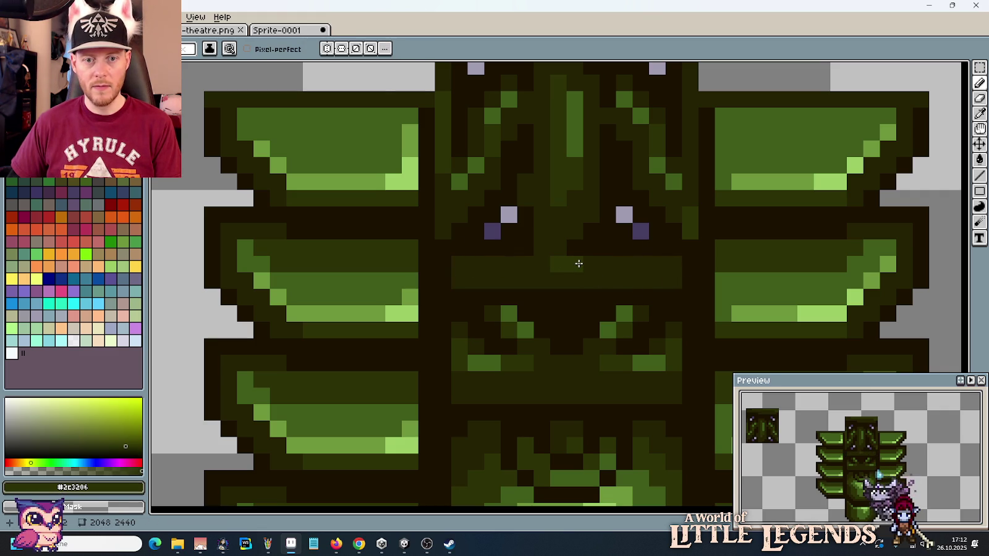
scroll(587, 263, "down", 2)
scroll(587, 263, "down", 1)
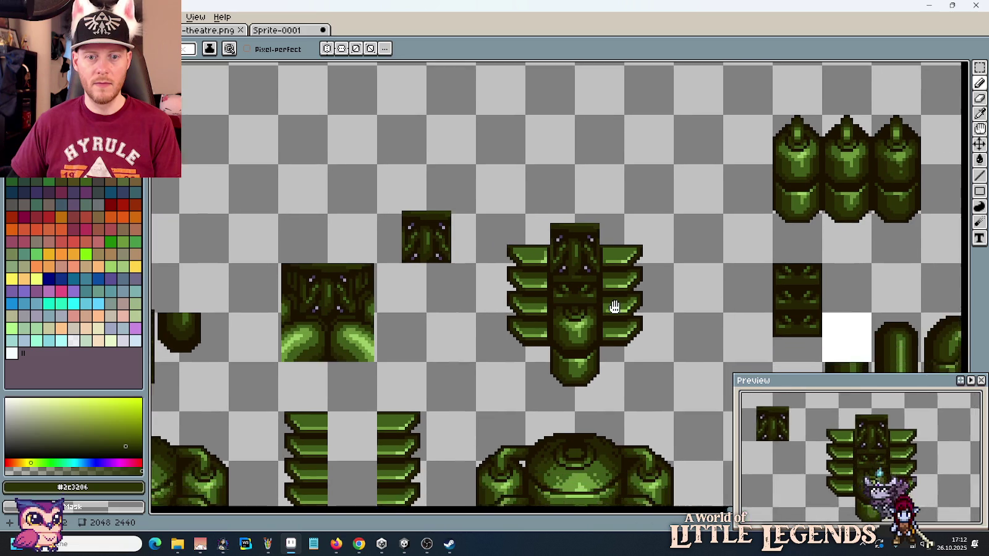
scroll(568, 273, "down", 1)
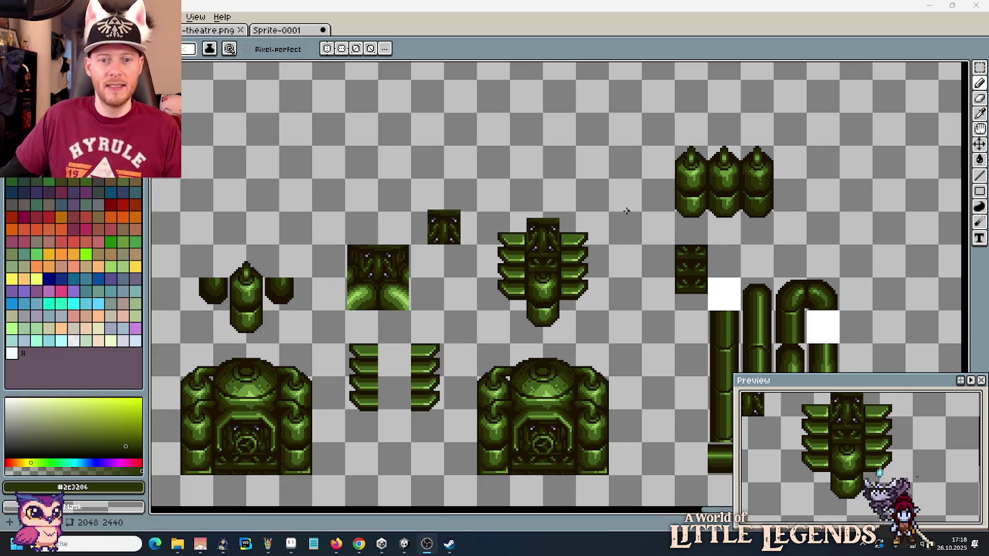
Step: Scroll down the tile sheet past the finned pillar
scroll(627, 210, "down", 2)
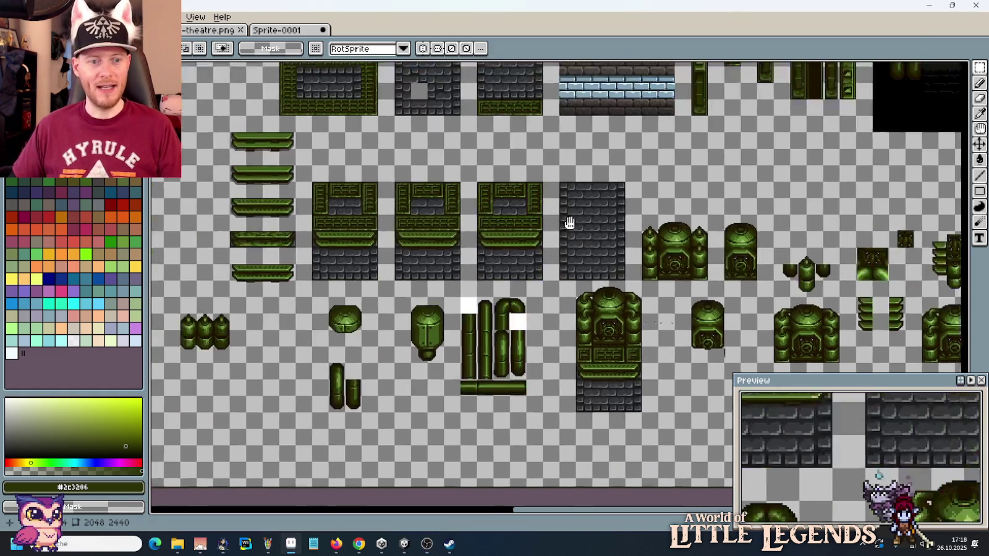
Step: Move the 32×64 green barrel onto the finned pillar's top, one pixel higher, and deselect
left_click_drag(569, 223, 664, 228)
scroll(515, 375, "up", 2)
mouse_move(519, 383)
left_mouse_down()
mouse_move(465, 270)
mouse_move(408, 295)
left_mouse_up()
scroll(466, 271, "down", 2)
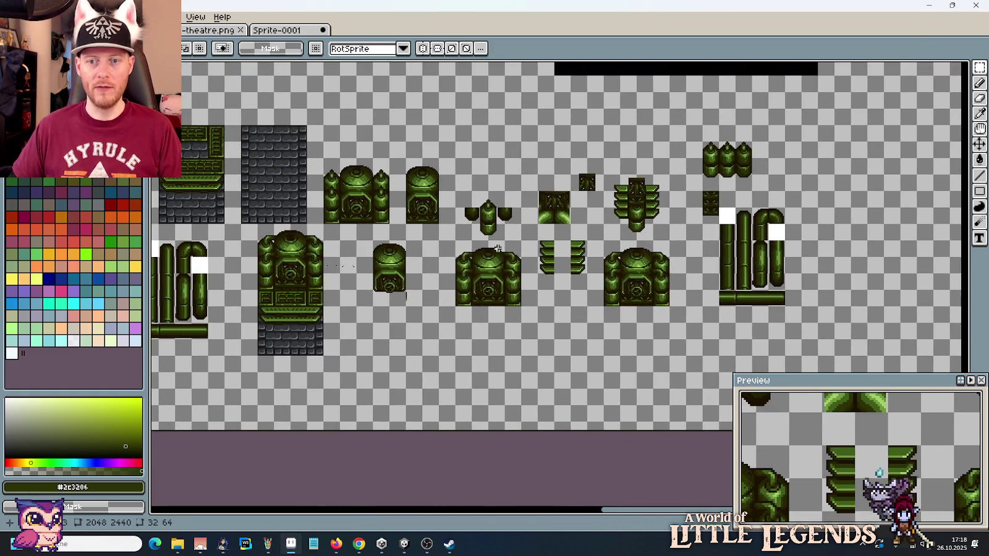
scroll(791, 183, "up", 2)
left_click_drag(643, 170, 685, 219)
scroll(686, 219, "up", 2)
left_click(581, 448)
left_click_drag(581, 448, 494, 171)
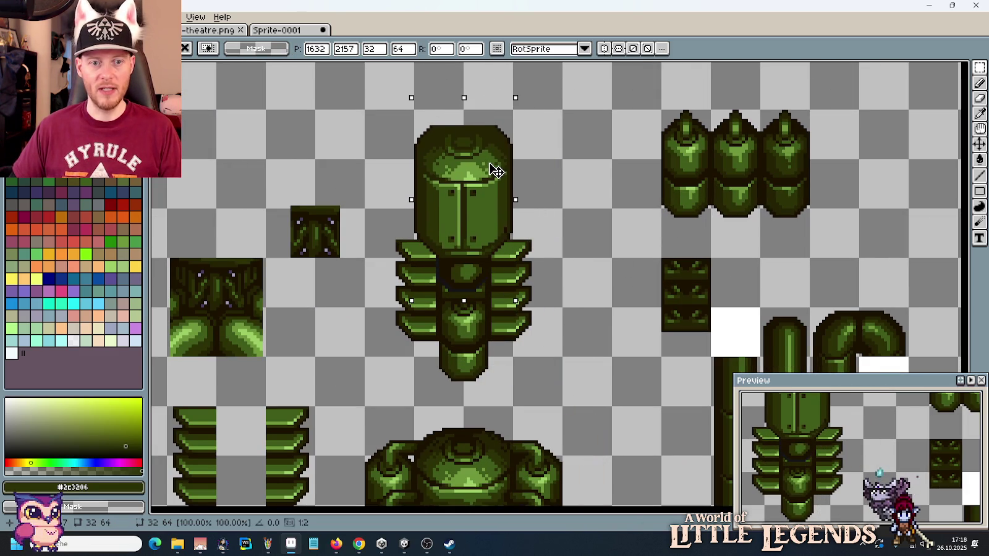
scroll(494, 171, "down", 2)
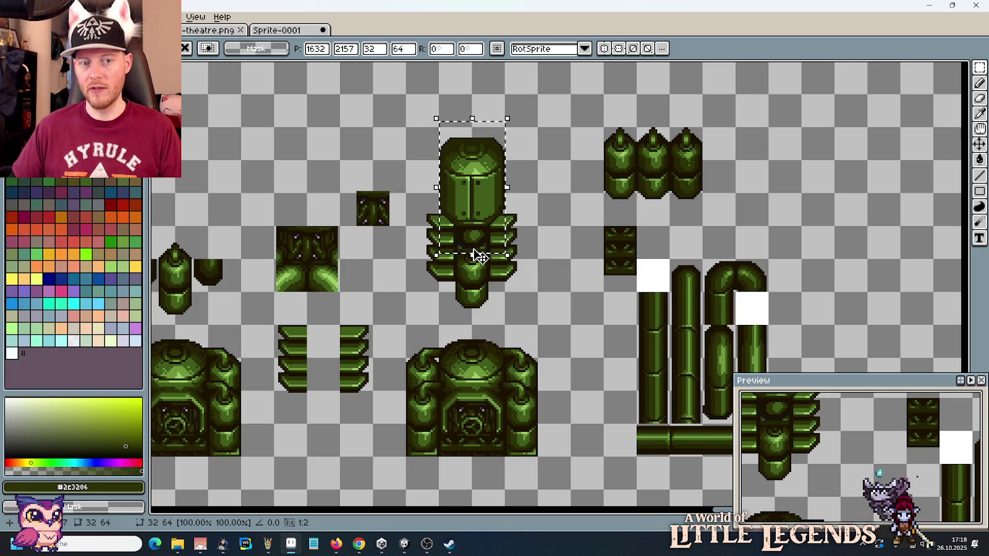
left_click_drag(477, 236, 477, 233)
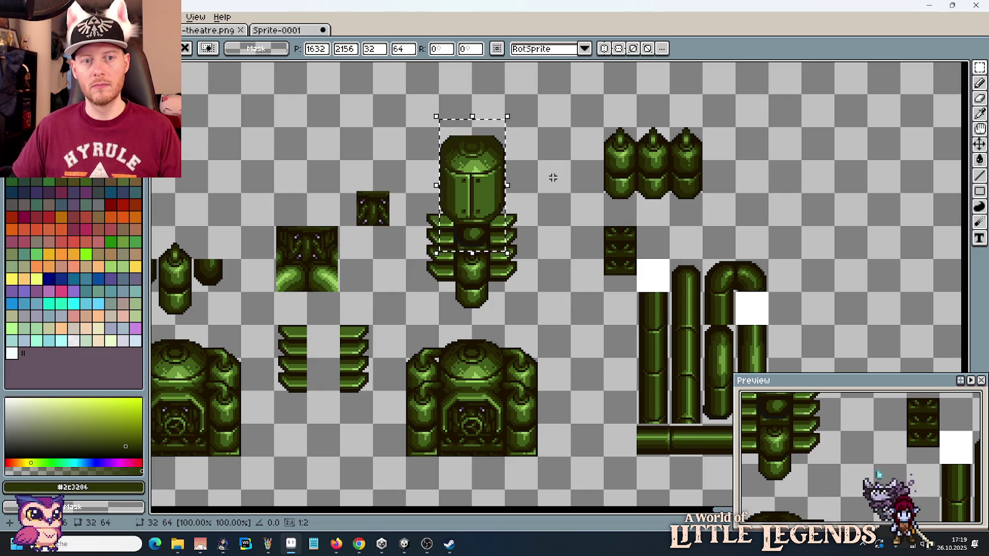
key("ctrl+d")
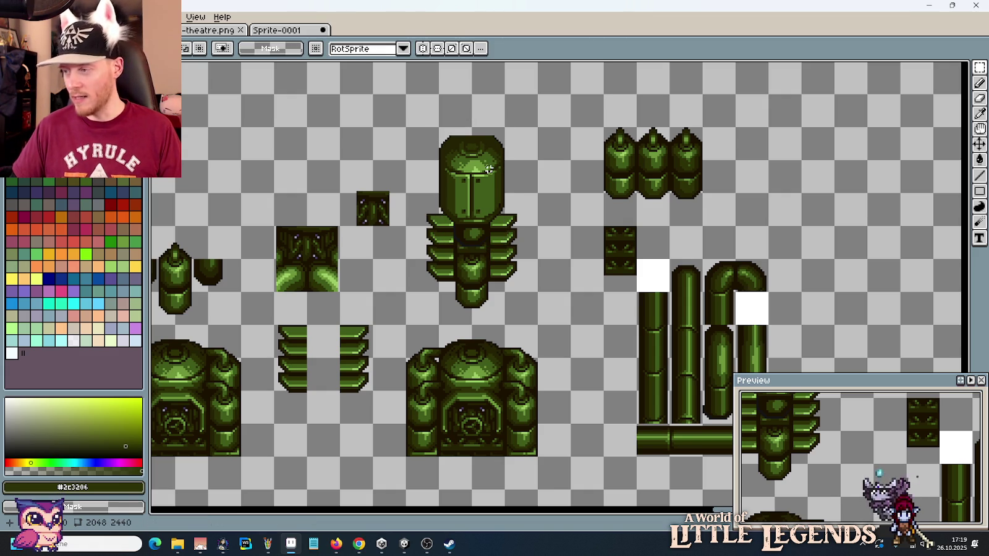
scroll(482, 182, "up", 2)
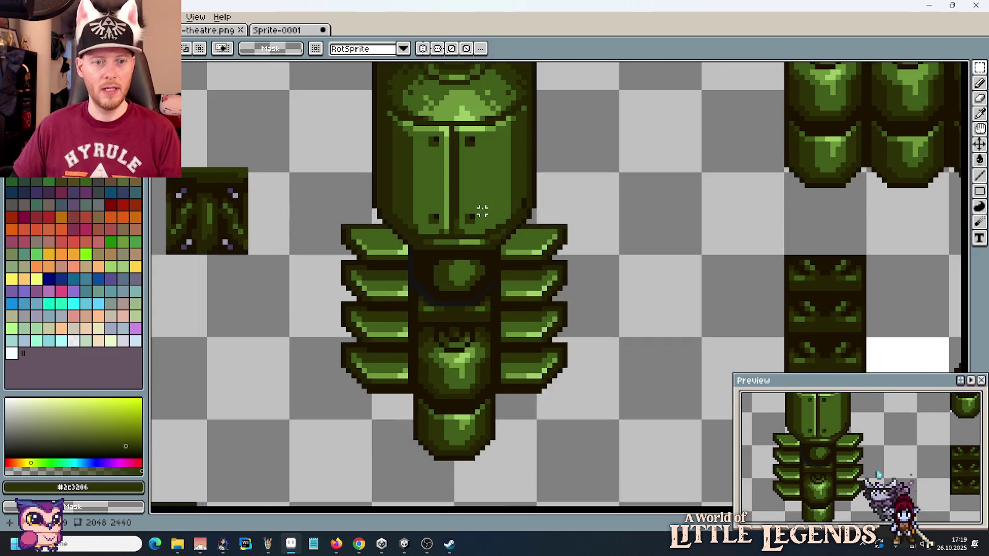
Step: Draw a dark brown line on the pillar and cover the blue-grey diagonal pixels
scroll(445, 198, "down", 1)
scroll(444, 198, "up", 4)
scroll(441, 220, "down", 1)
scroll(434, 260, "down", 2)
scroll(434, 286, "down", 1)
scroll(468, 361, "up", 2)
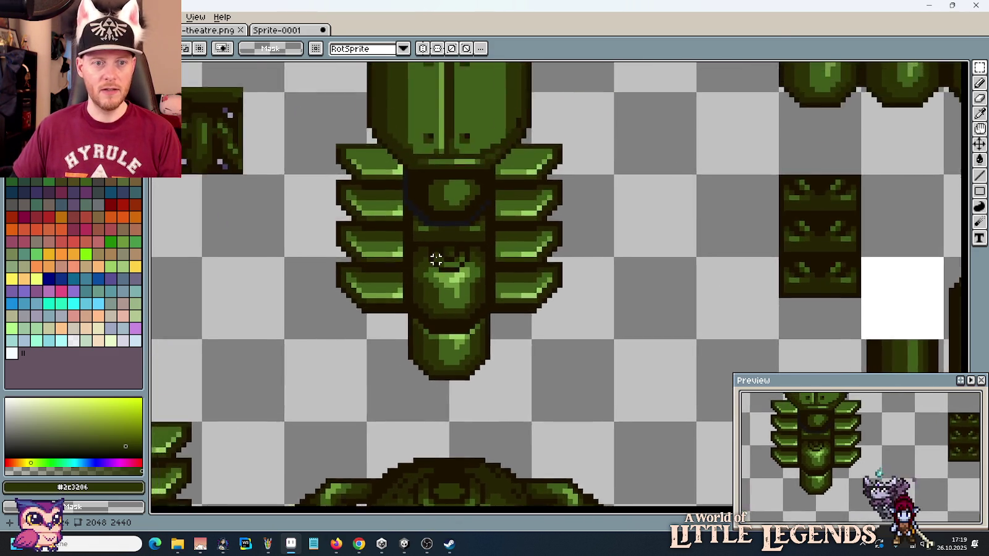
scroll(435, 259, "up", 2)
left_click(465, 247, "alt")
mouse_move(465, 242)
left_mouse_down()
mouse_move(463, 206)
mouse_move(502, 241)
left_mouse_up()
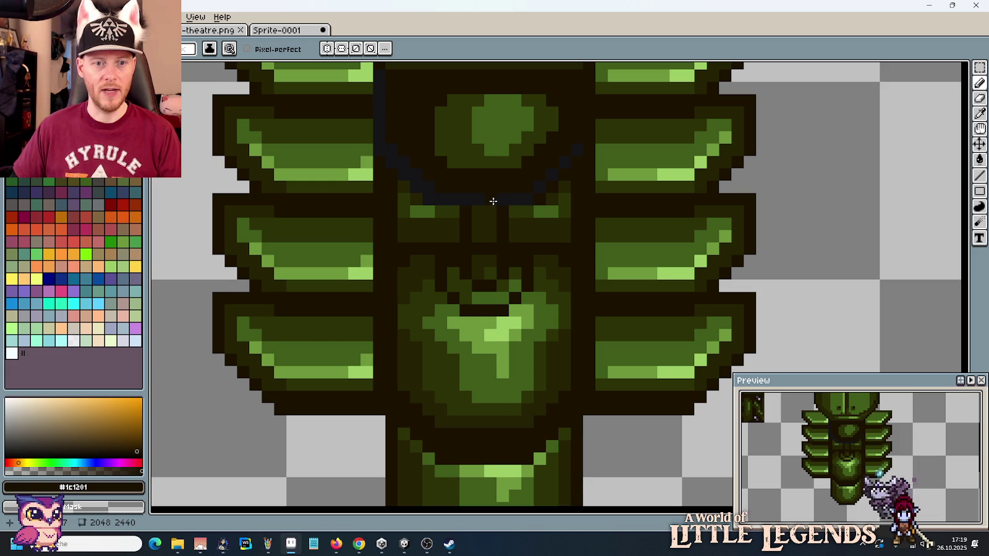
scroll(494, 287, "up", 1)
scroll(499, 288, "up", 1)
left_click_drag(660, 181, 597, 261)
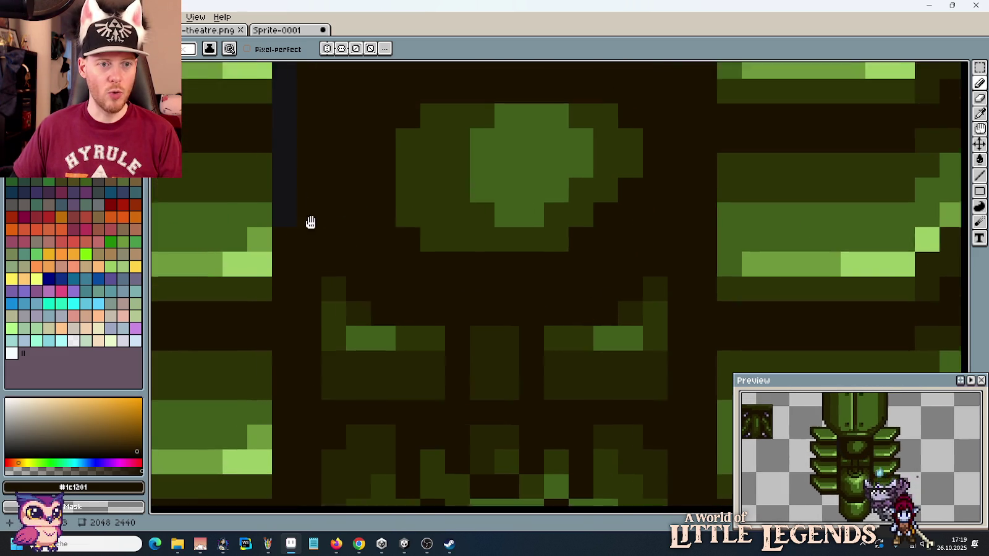
Step: Draw a mid-green vertical nose ridge down the face and darken pixels around it
left_click_drag(307, 214, 359, 346)
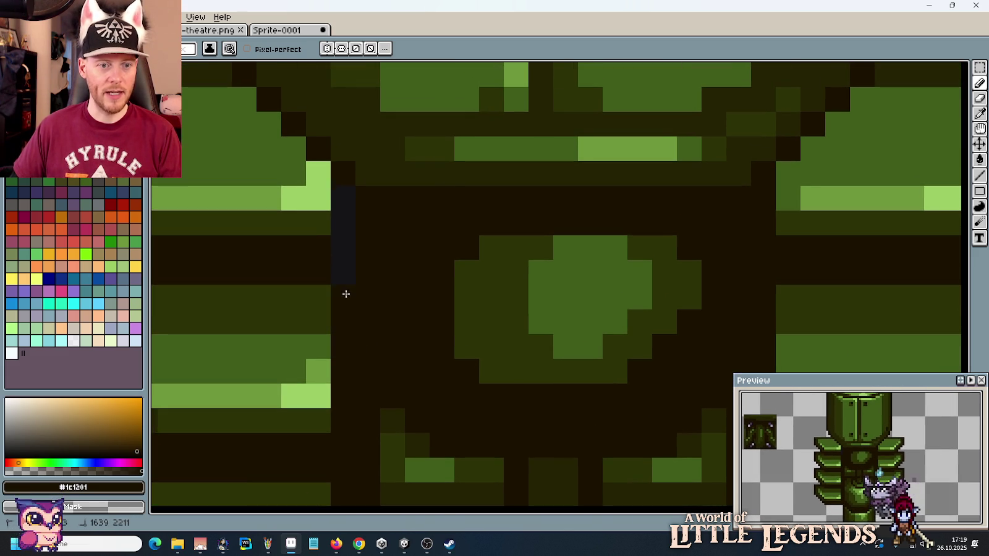
scroll(375, 265, "down", 3)
scroll(383, 279, "down", 1)
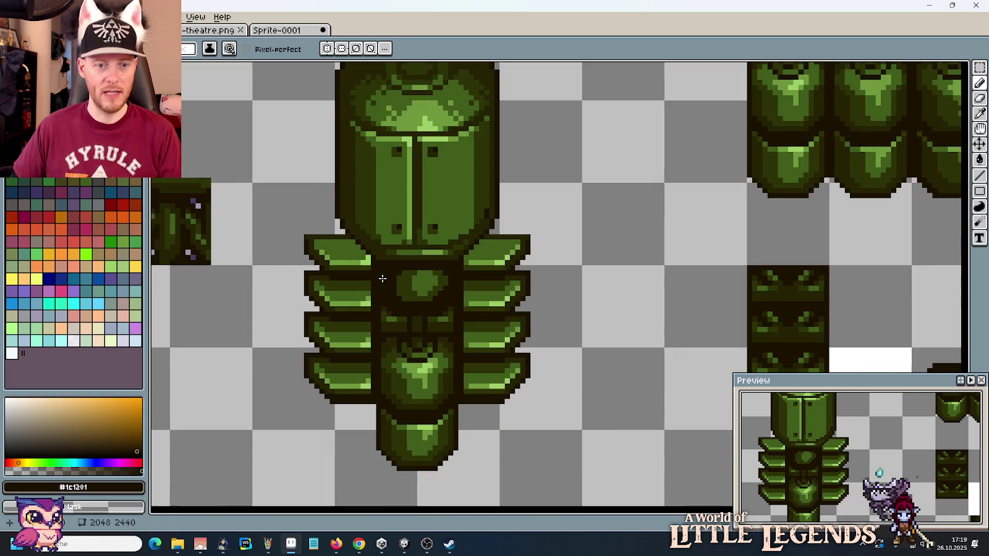
scroll(391, 352, "up", 1)
scroll(420, 349, "up", 1)
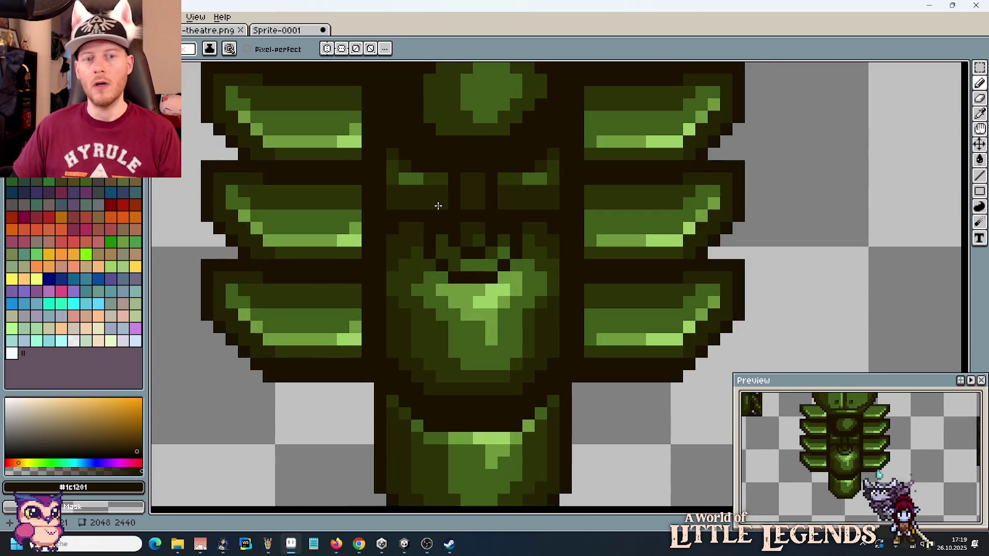
scroll(457, 349, "up", 1)
scroll(506, 346, "up", 1)
scroll(522, 343, "up", 1)
key("i")
left_click(554, 351)
left_click_drag(504, 303, 504, 278)
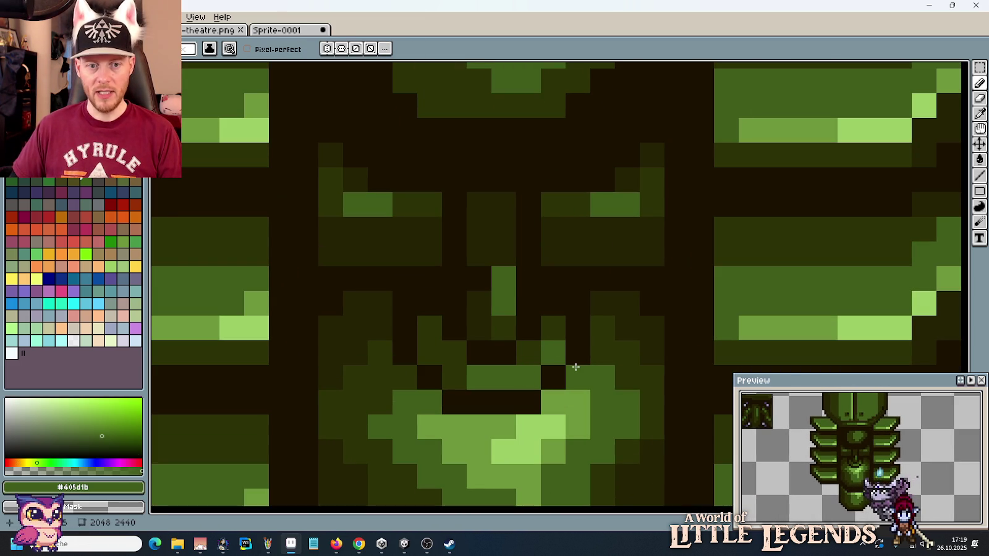
left_click(597, 376)
key("b")
left_click_drag(494, 228, 488, 274)
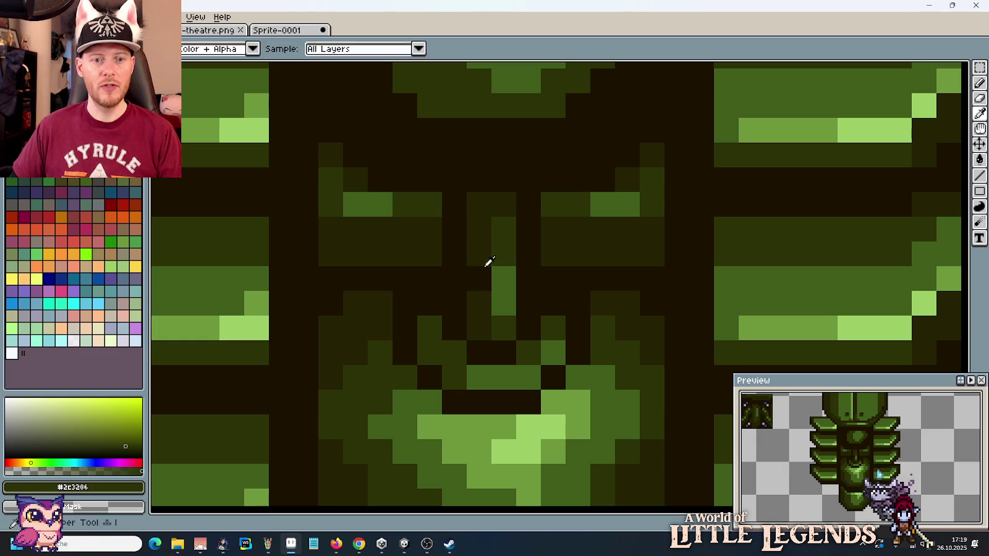
Step: Add dark olive strokes and single pixels beside the nose ridge
left_click(506, 241, "alt")
left_click(486, 324)
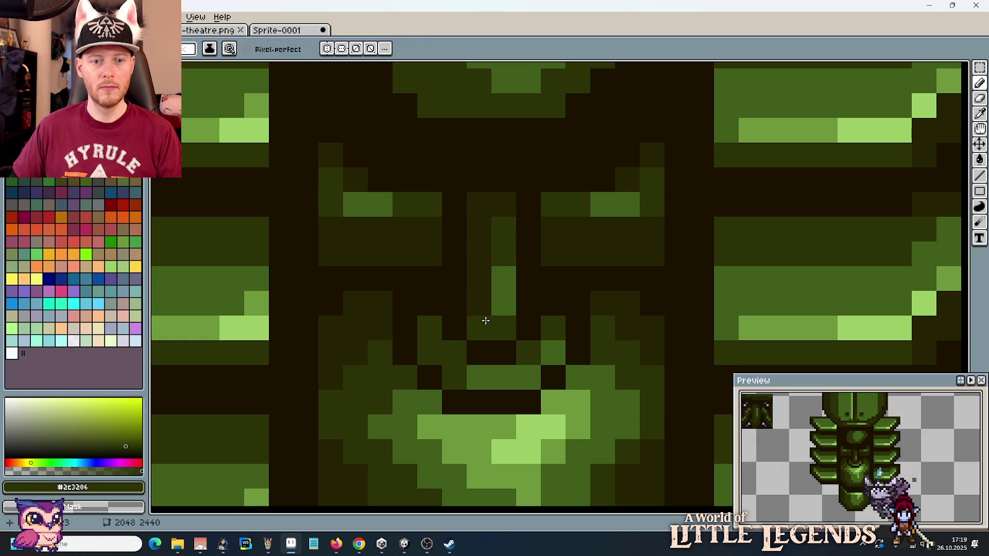
left_click_drag(484, 321, 481, 247)
left_click(585, 269)
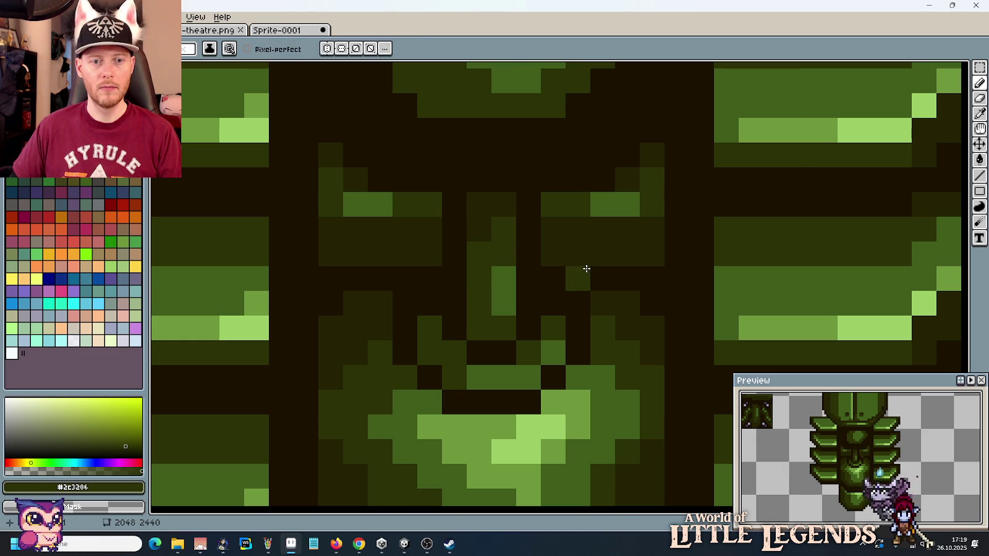
scroll(586, 270, "down", 8)
scroll(586, 270, "up", 4)
left_click(541, 262, "alt")
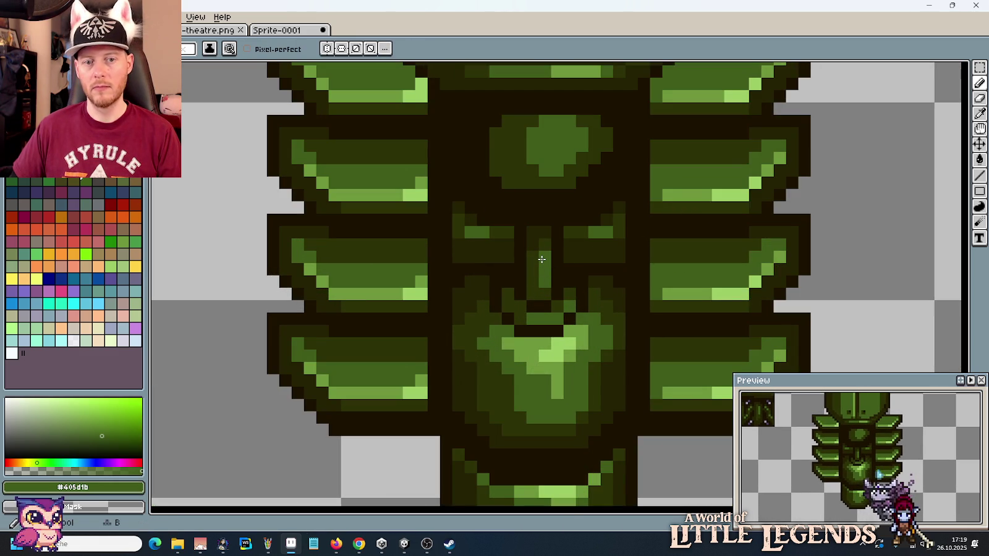
scroll(594, 307, "down", 3)
scroll(593, 318, "down", 1)
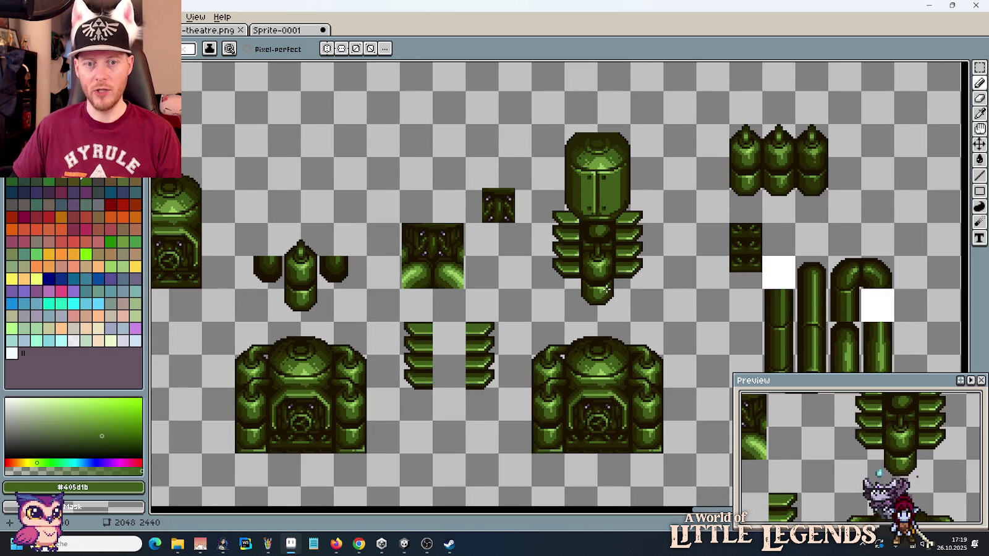
scroll(617, 260, "up", 2)
scroll(582, 225, "up", 1)
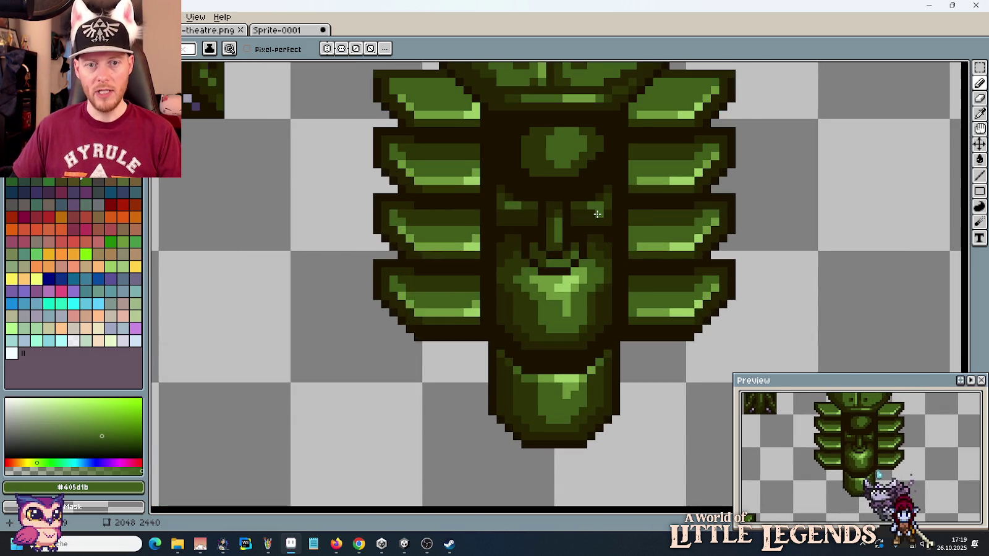
scroll(596, 214, "up", 1)
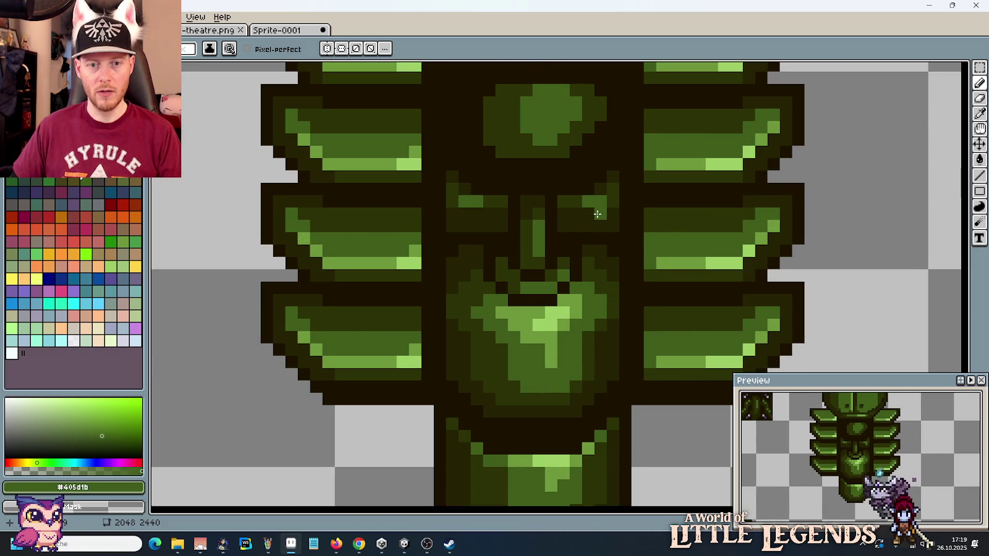
scroll(597, 214, "down", 2)
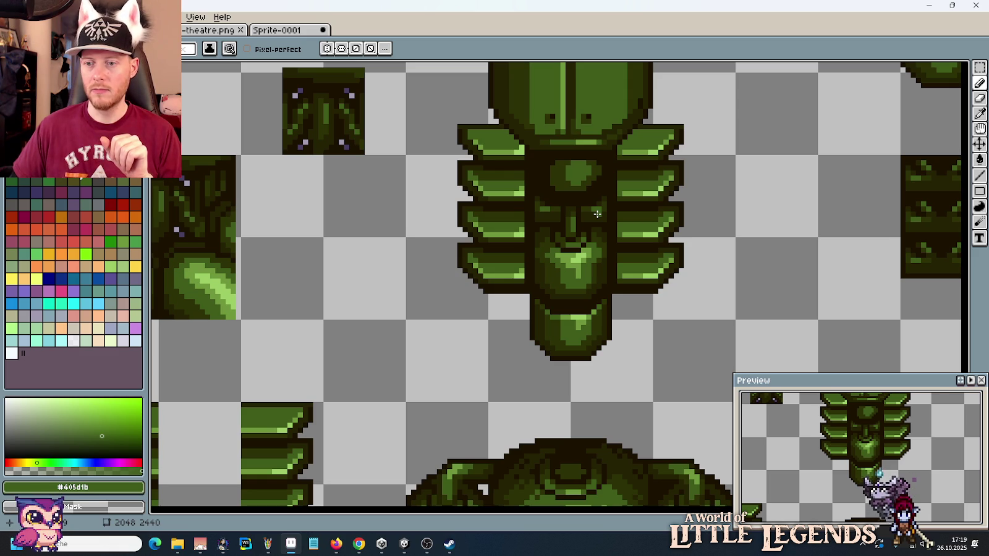
scroll(597, 214, "down", 2)
scroll(597, 214, "up", 2)
scroll(597, 214, "up", 2)
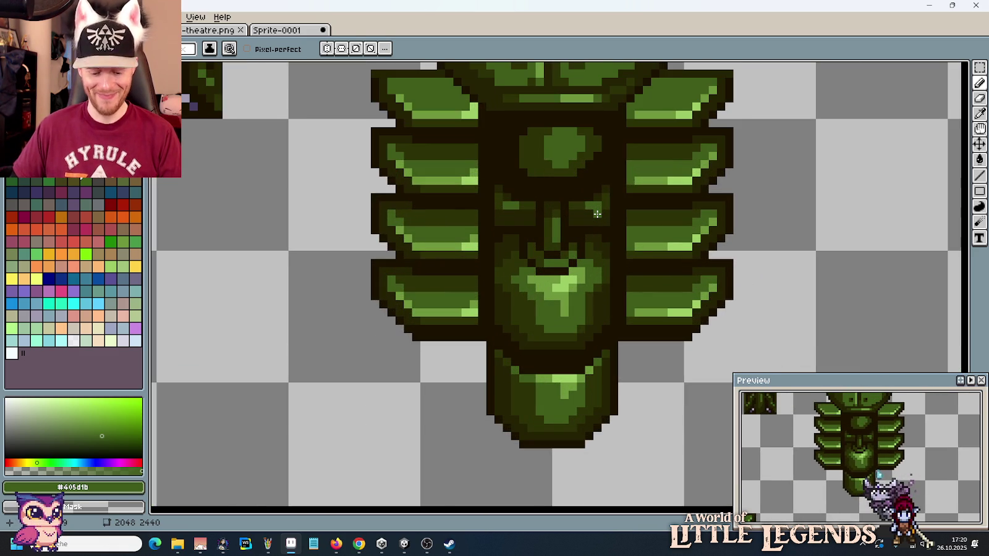
Step: Clear both eye areas, plus the spot above the left eye, to transparency
key("g")
right_click(597, 214)
right_click(507, 216)
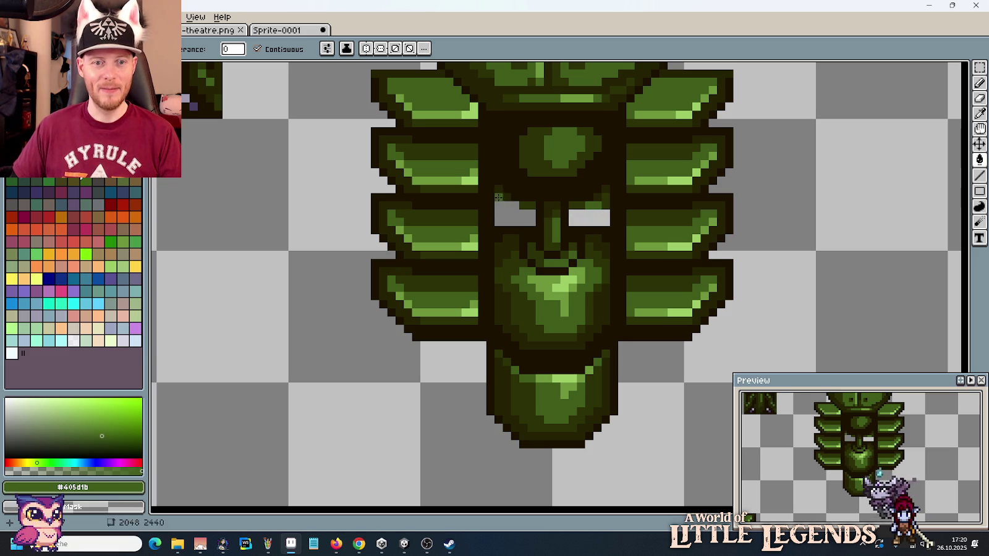
right_click(502, 197)
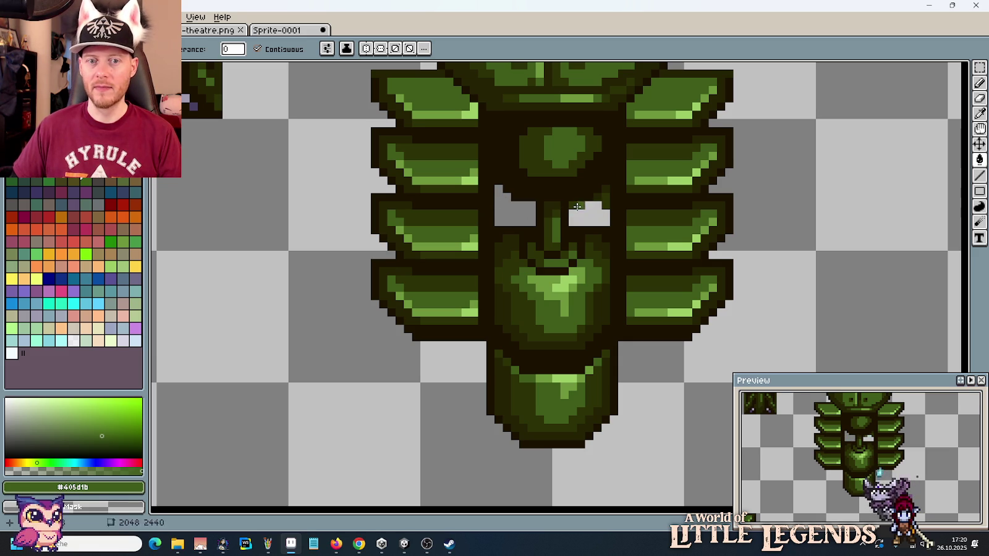
Step: Pick the darkest outline colour and pan back to the finned pillar
key("i")
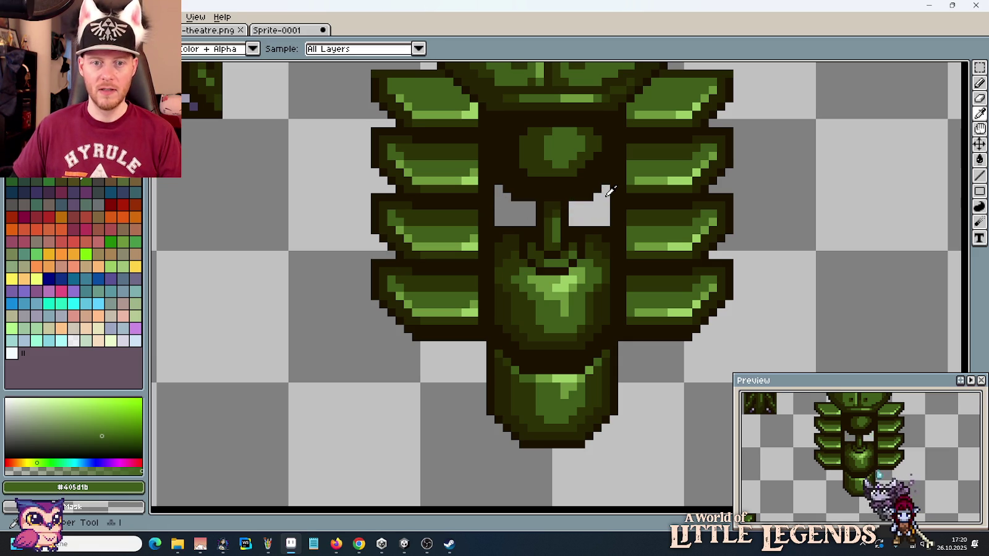
key("b")
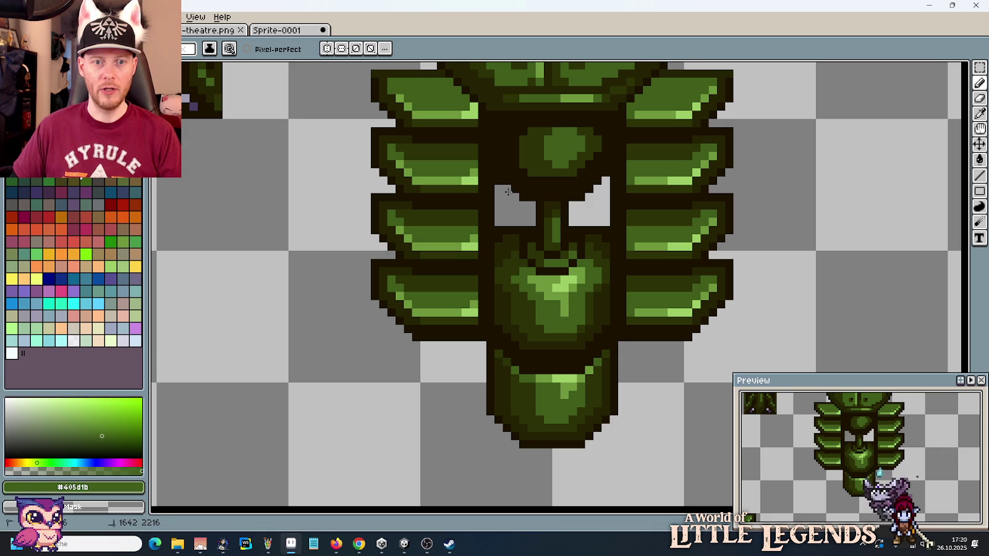
left_click(515, 228, "alt")
scroll(514, 221, "down", 2)
left_click_drag(673, 239, 409, 150)
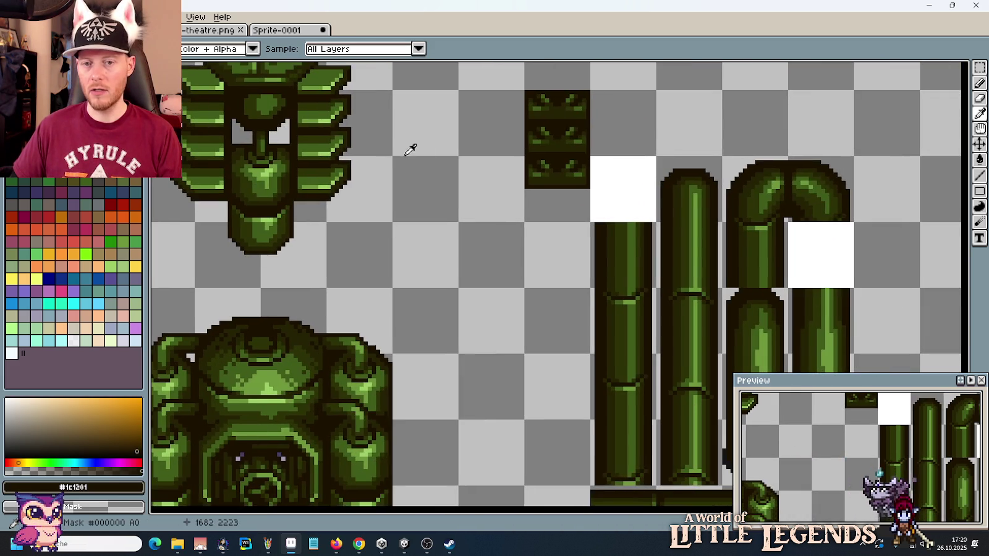
scroll(513, 214, "down", 1)
mouse_move(359, 255)
left_mouse_down()
mouse_move(441, 262)
mouse_move(470, 413)
left_mouse_up()
scroll(589, 246, "up", 1)
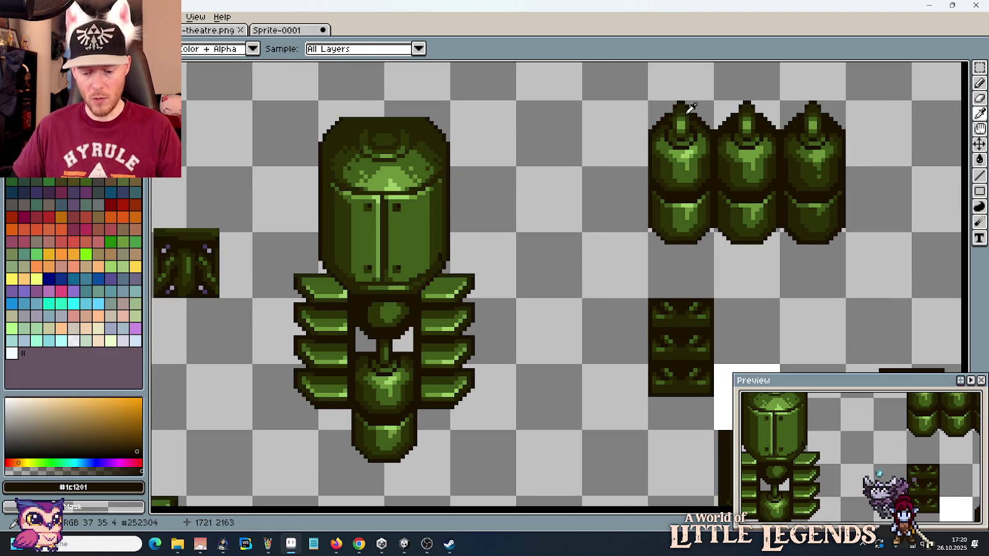
Step: Marquee-select the entire finned pillar after dropping a face-only selection
key("m")
mouse_move(649, 114)
left_mouse_down()
mouse_move(702, 147)
mouse_move(579, 259)
mouse_move(550, 226)
mouse_move(623, 297)
mouse_move(452, 360)
mouse_move(433, 378)
left_mouse_up()
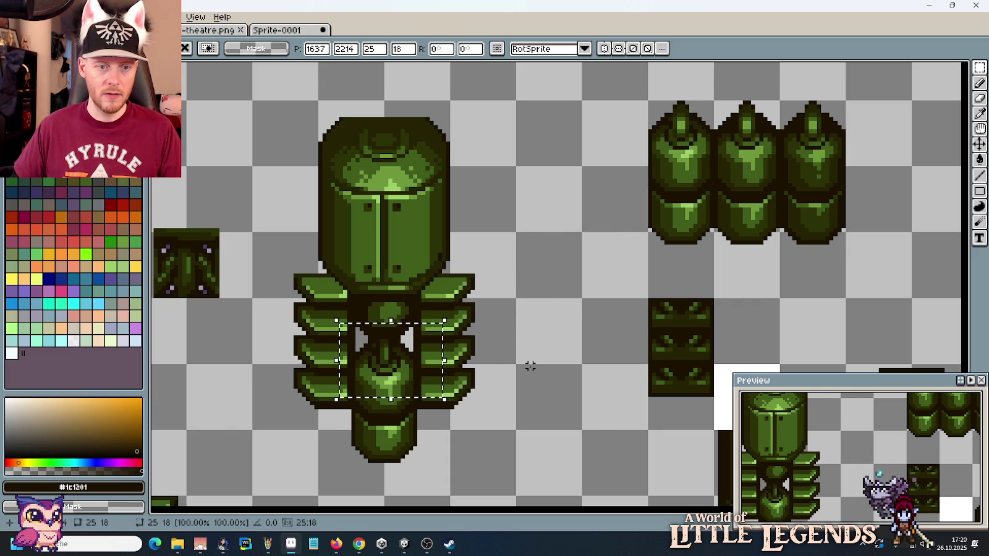
key("ctrl+d")
scroll(526, 340, "down", 2)
scroll(556, 278, "down", 1)
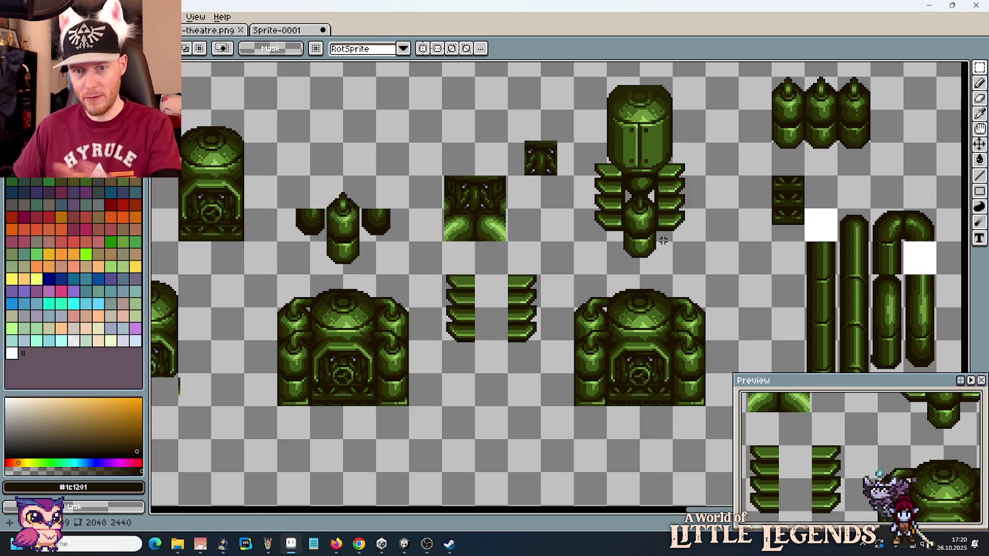
left_click_drag(686, 261, 574, 75)
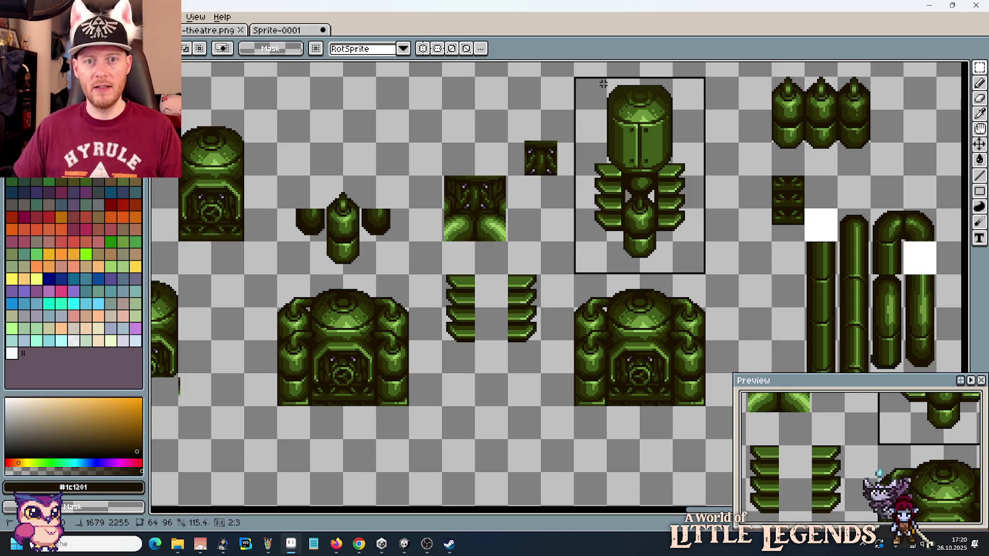
left_click_drag(629, 187, 754, 175)
mouse_move(827, 161)
left_mouse_down()
mouse_move(338, 277)
mouse_move(157, 185)
left_mouse_up()
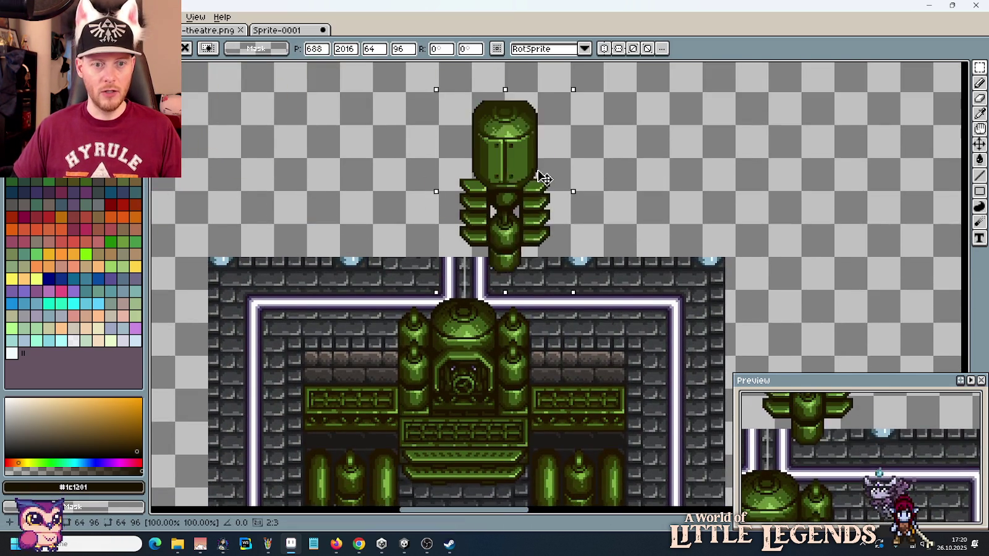
left_click_drag(158, 186, 505, 184)
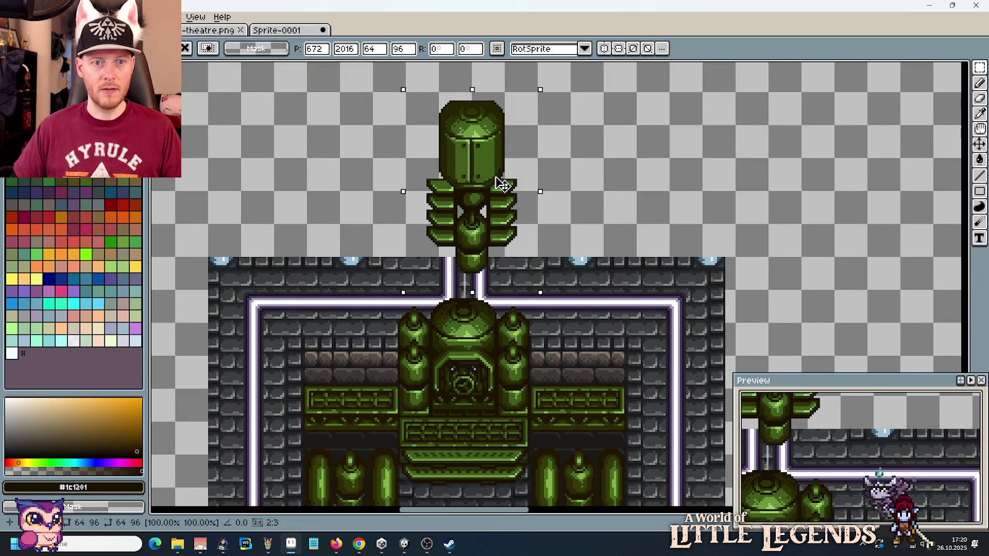
left_click_drag(493, 185, 487, 193)
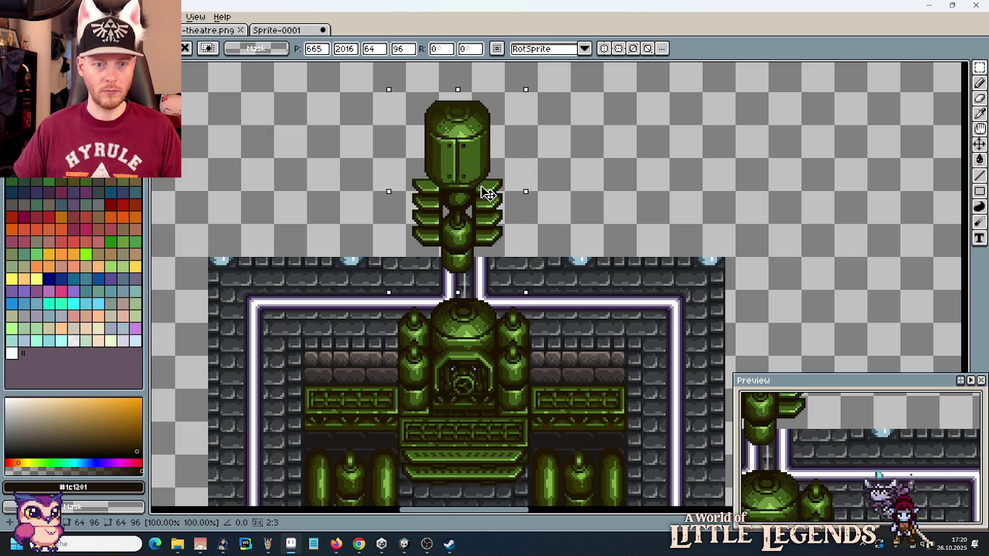
key("Delete")
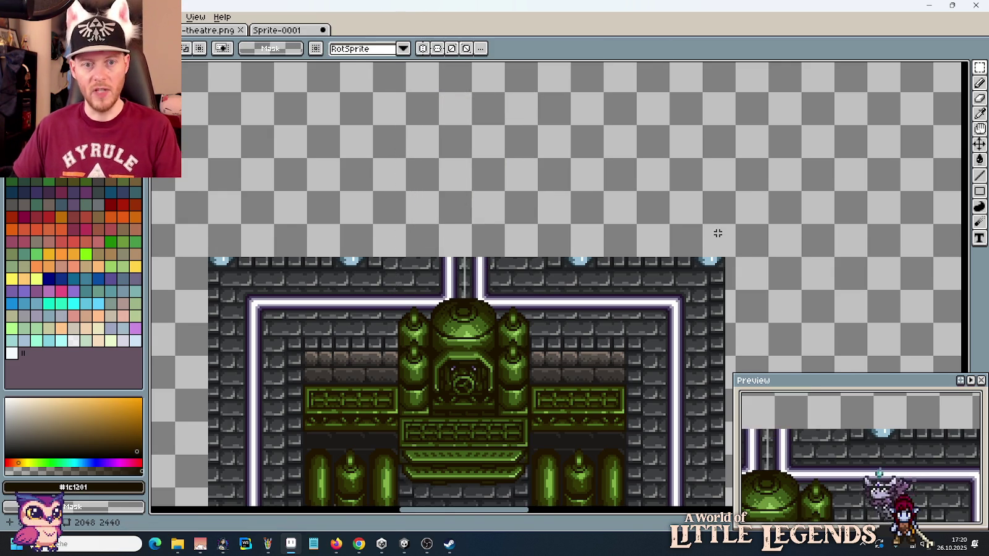
scroll(718, 233, "down", 2)
scroll(680, 176, "up", 2)
scroll(680, 177, "right", 5)
scroll(578, 182, "right", 5)
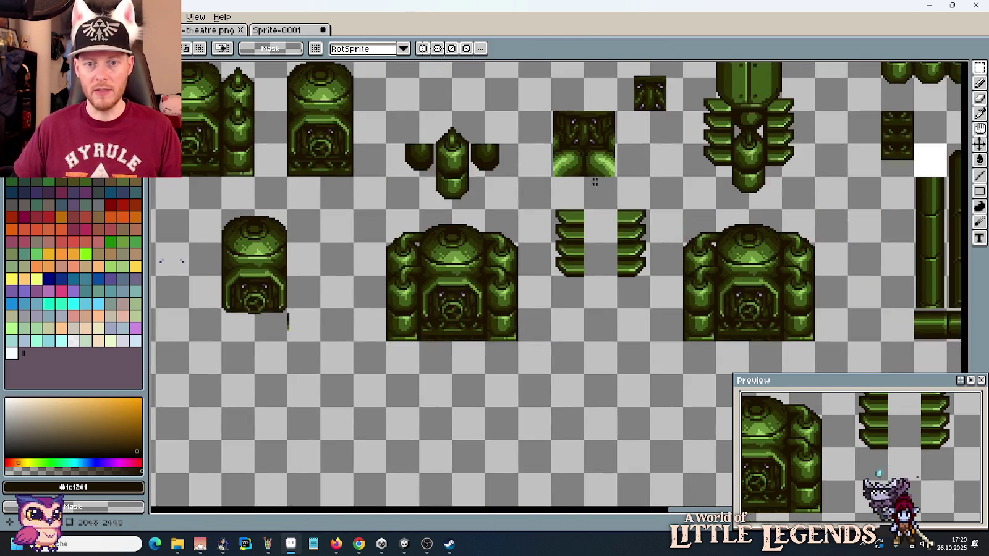
scroll(680, 136, "up", 3)
scroll(681, 136, "right", 2)
left_click_drag(748, 337, 611, 134)
scroll(687, 195, "down", 1)
mouse_move(686, 210)
left_mouse_down()
mouse_move(159, 192)
mouse_move(760, 181)
mouse_move(534, 208)
left_mouse_up()
key("Escape")
left_click_drag(691, 205, 478, 183)
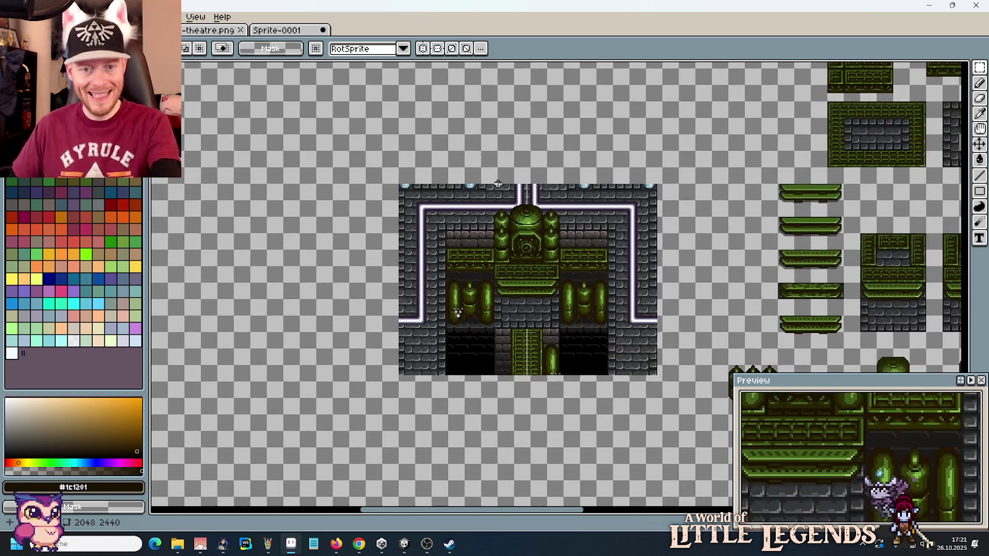
Step: Paste a copy of the finned pillar above the room mockup, nudged one pixel right
scroll(544, 212, "up", 2)
left_click_drag(544, 211, 542, 187)
scroll(607, 221, "down", 2)
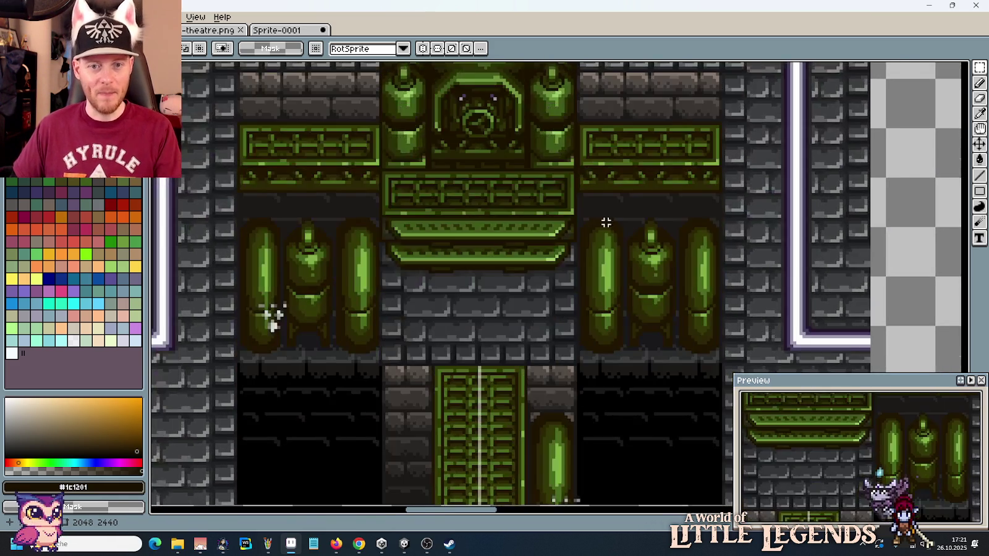
scroll(604, 227, "down", 3)
left_click_drag(745, 224, 696, 69)
left_click(635, 183)
left_click_drag(635, 183, 166, 143)
key("ctrl+v")
left_click_drag(927, 167, 877, 175)
scroll(877, 175, "up", 5)
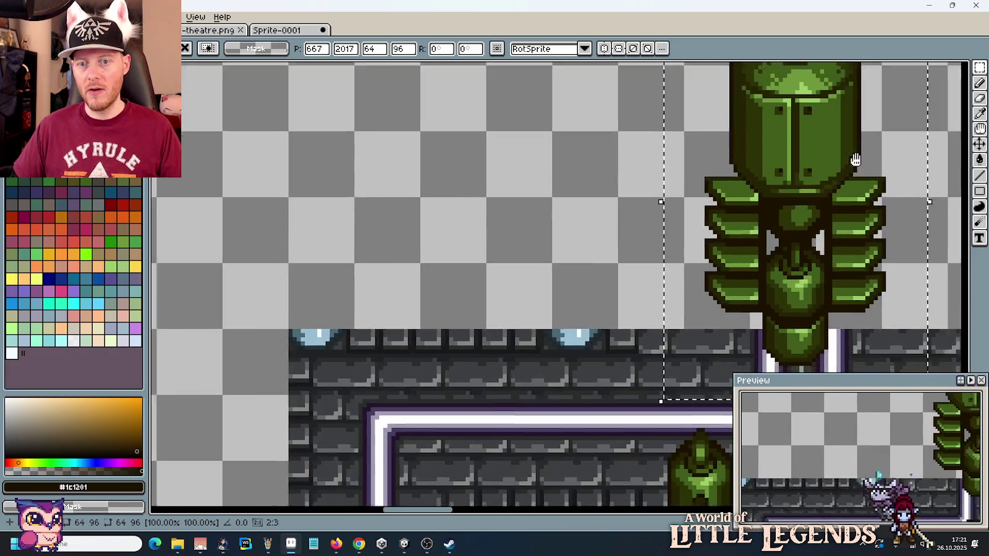
key("Right")
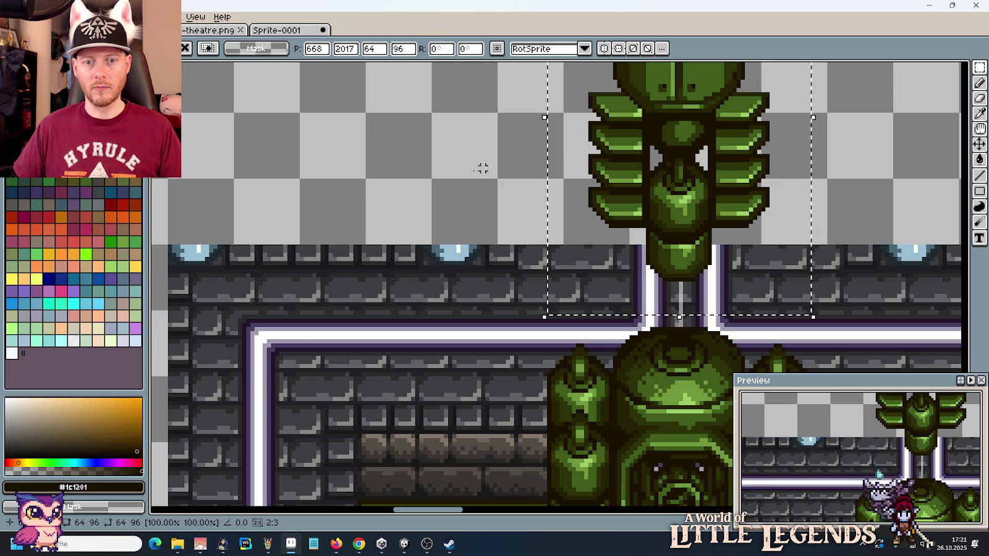
Step: Commit the pasted pillar and preview the room in Unity before returning
left_click(452, 176)
scroll(490, 181, "down", 2)
scroll(490, 180, "down", 1)
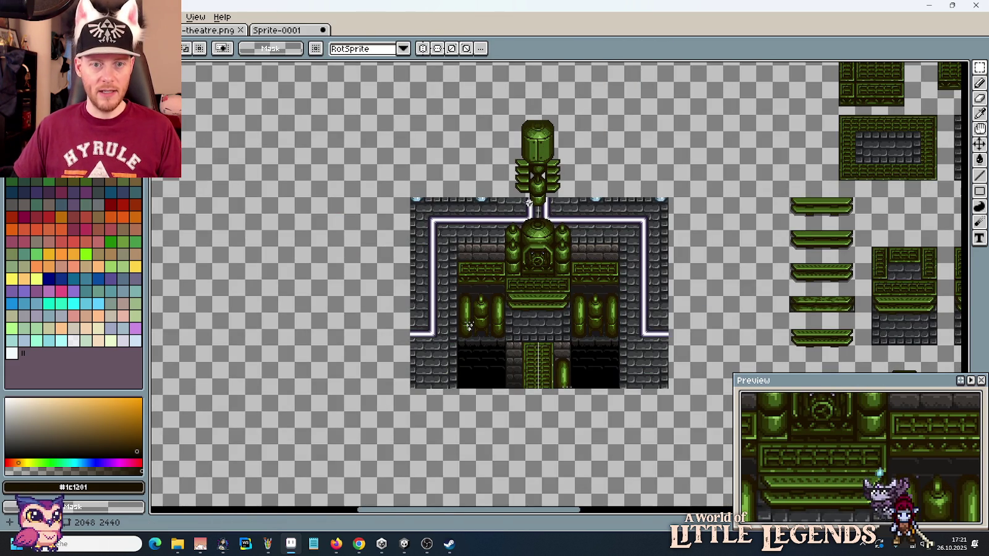
left_click(404, 544)
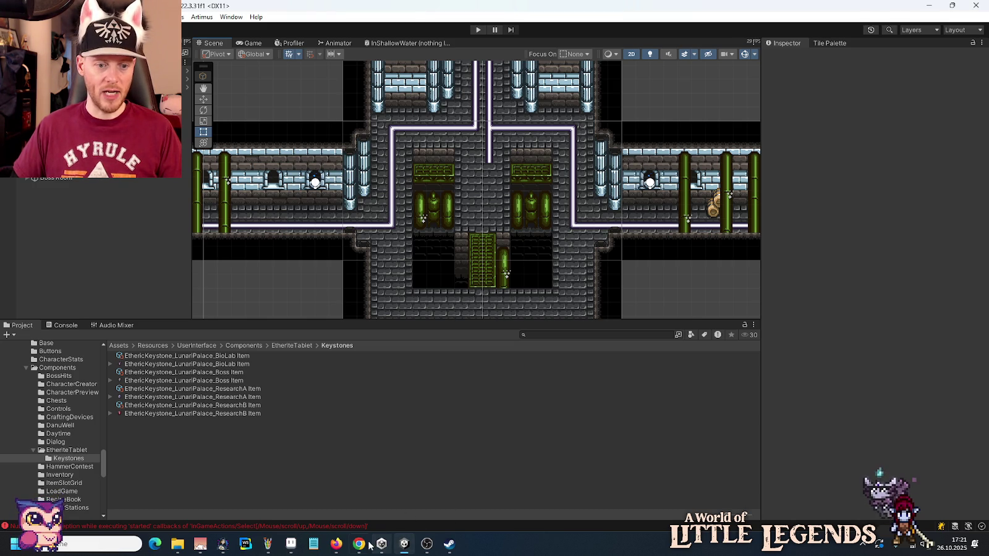
left_click(291, 543)
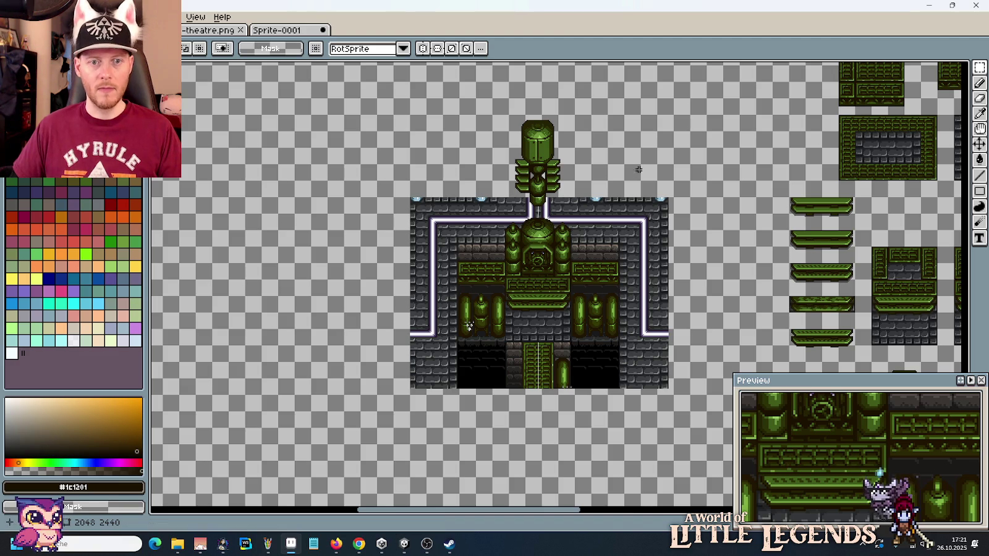
scroll(633, 169, "down", 2)
scroll(452, 95, "up", 2)
scroll(415, 110, "up", 2)
left_click_drag(395, 172, 574, 242)
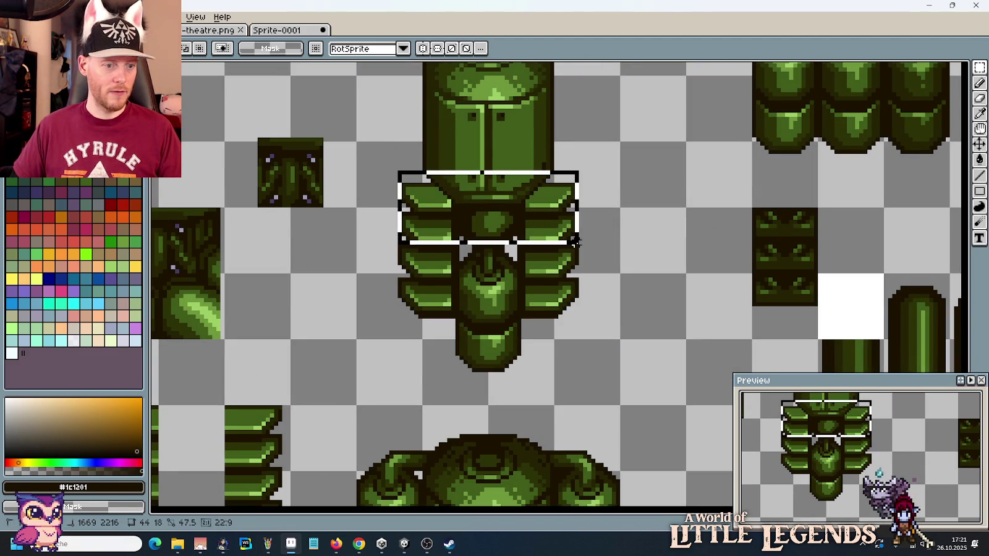
key("ctrl+d")
scroll(697, 280, "down", 1)
scroll(697, 280, "down", 1)
scroll(421, 218, "down", 1)
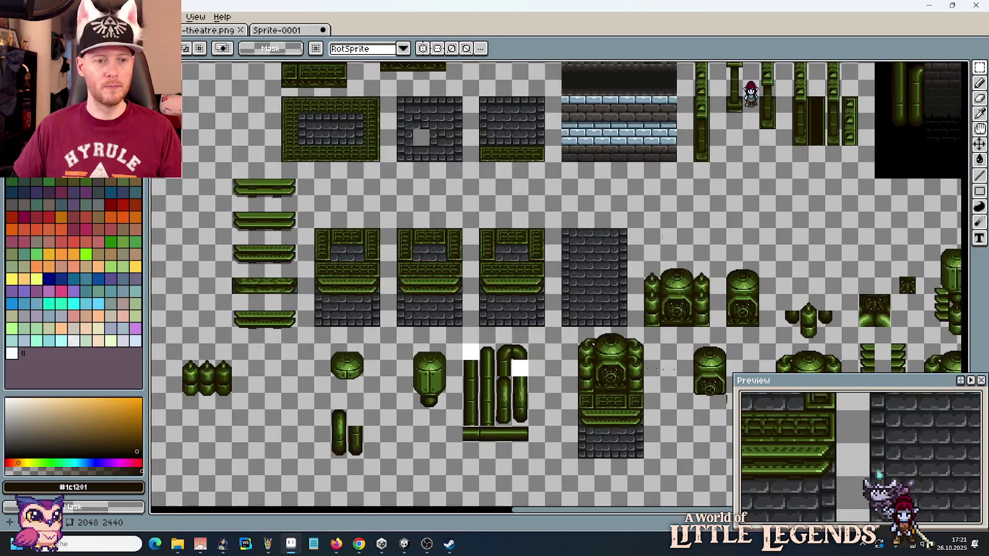
scroll(640, 205, "up", 1)
mouse_move(382, 172)
left_mouse_down()
mouse_move(480, 187)
mouse_move(505, 230)
left_mouse_up()
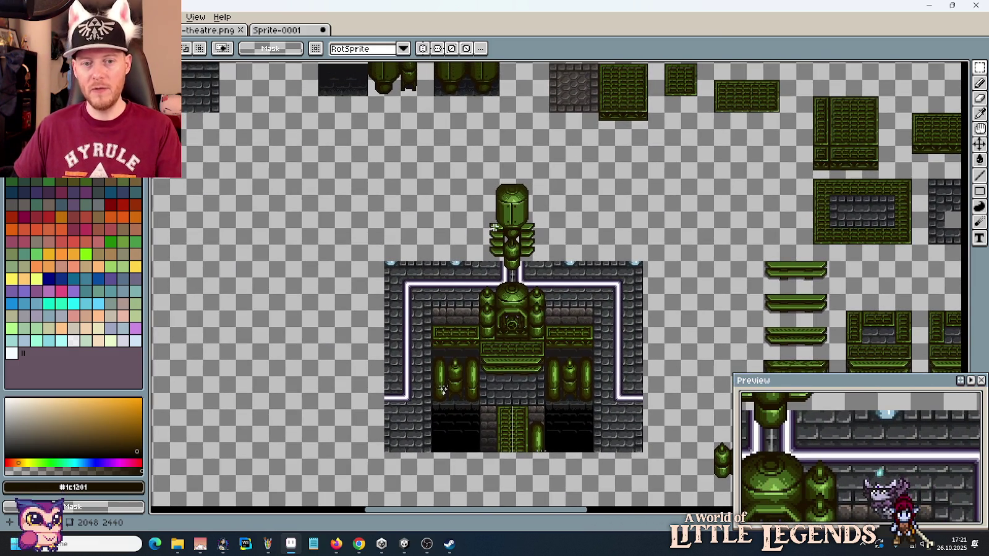
left_click_drag(608, 184, 760, 268)
mouse_move(354, 189)
left_mouse_down()
mouse_move(545, 239)
mouse_move(544, 413)
mouse_move(536, 368)
left_mouse_up()
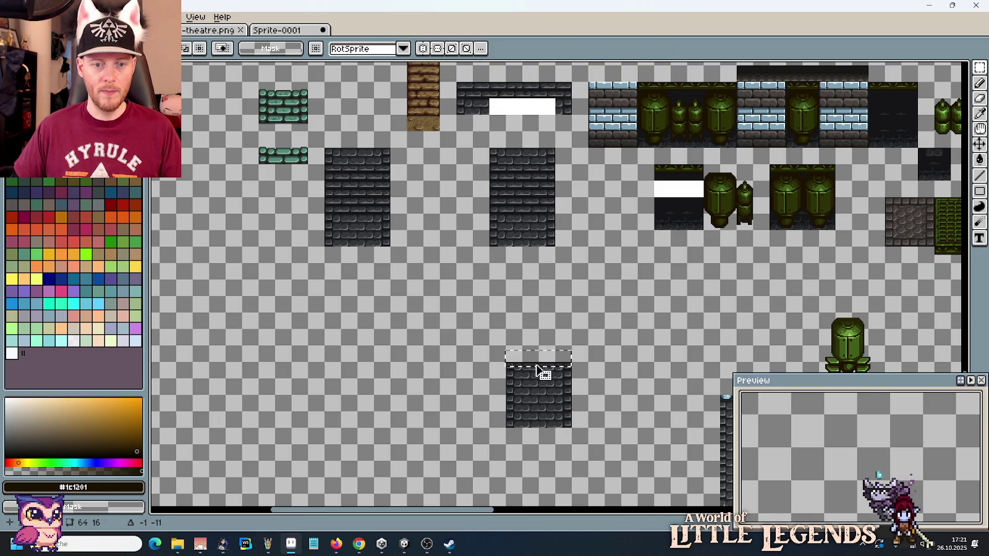
Step: Copy the brick block upward to make it taller
mouse_move(503, 430)
left_mouse_down()
mouse_move(542, 378)
mouse_move(573, 374)
mouse_move(559, 346)
left_mouse_up()
key("ctrl+d")
scroll(636, 388, "down", 5)
scroll(636, 388, "right", 4)
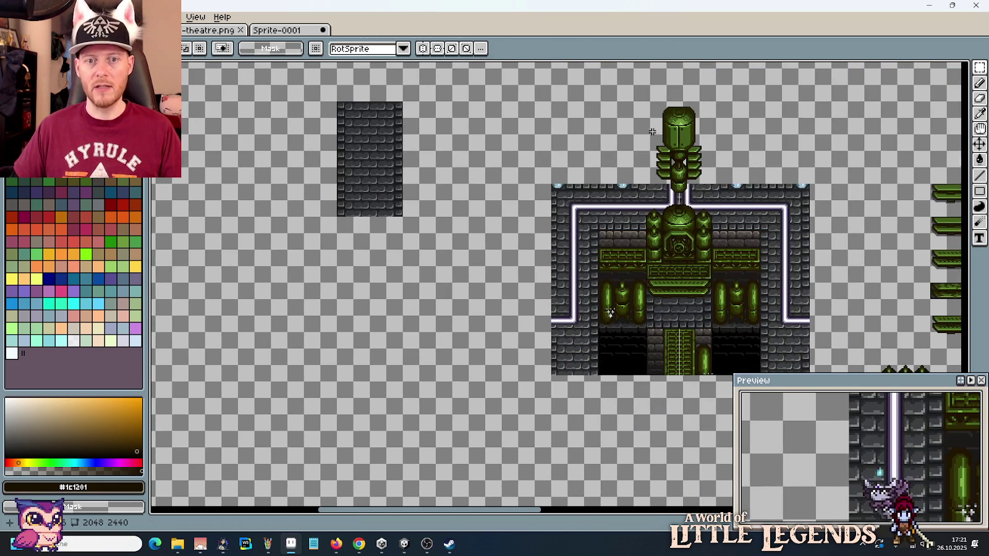
Step: Move the room mockup under the brick column, then check it in Unity
left_click_drag(549, 99, 850, 383)
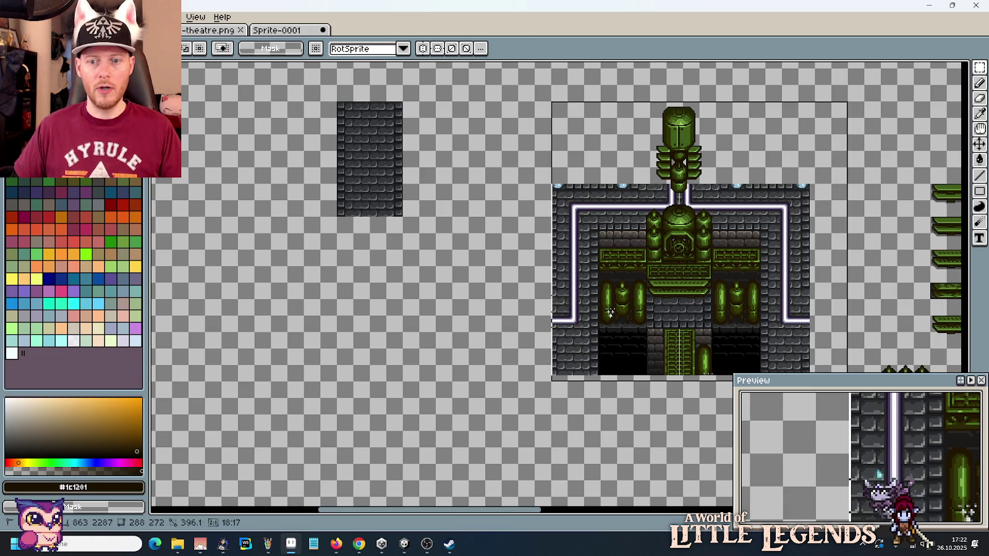
left_click_drag(736, 146, 427, 183)
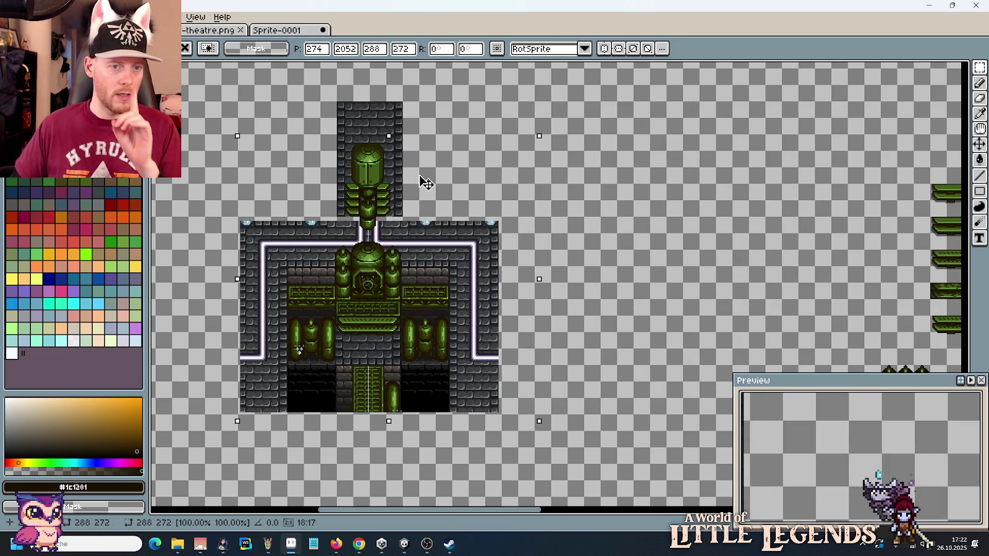
mouse_move(426, 183)
left_mouse_down()
mouse_move(435, 198)
mouse_move(600, 203)
mouse_move(429, 197)
left_mouse_up()
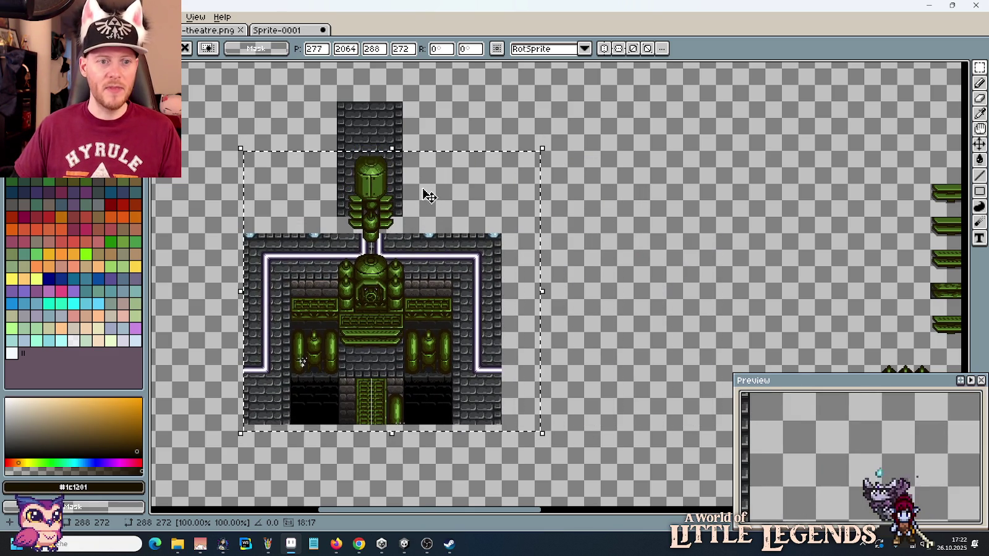
key("alt+Tab")
left_click_drag(602, 118, 534, 170)
key("alt+Tab")
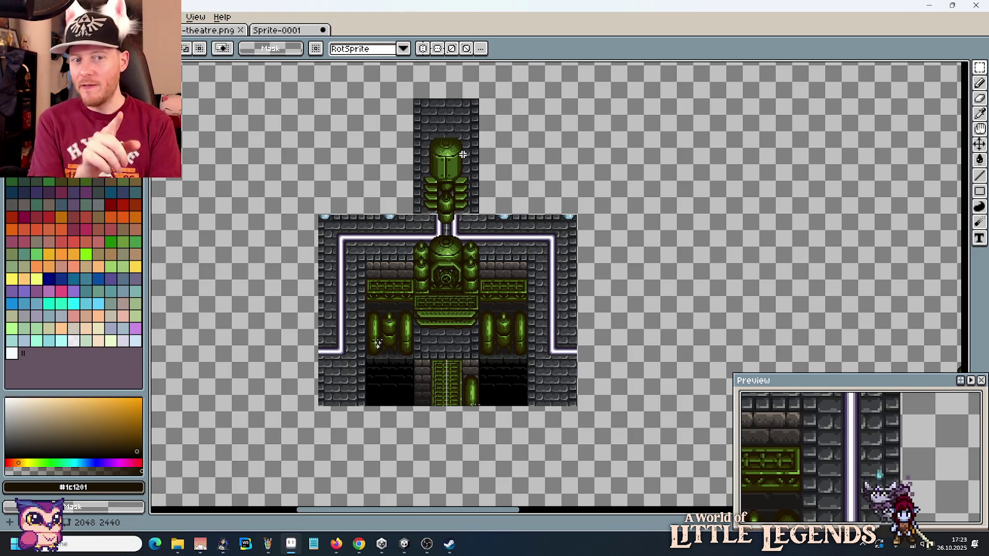
left_click_drag(668, 242, 655, 228)
scroll(655, 228, "left", 5)
scroll(634, 247, "left", 5)
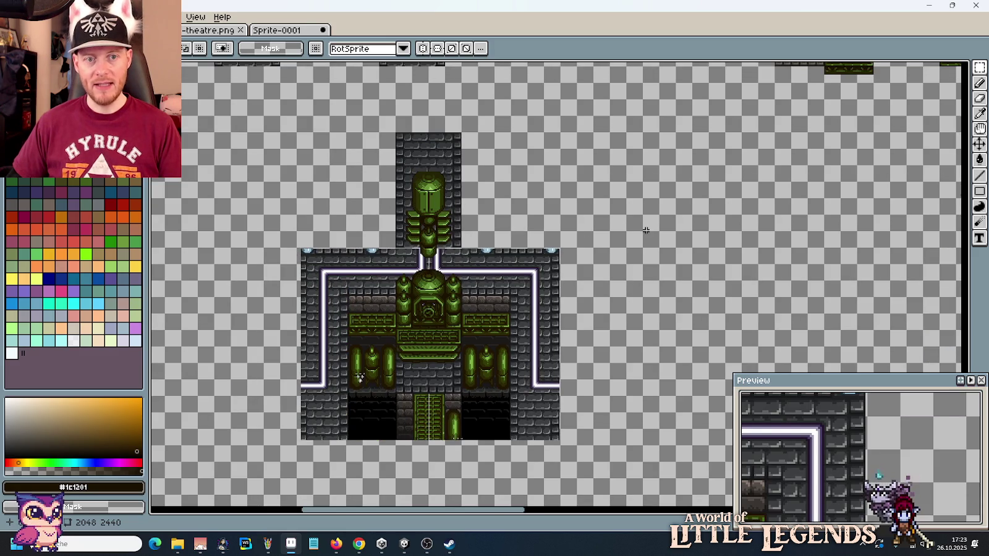
scroll(641, 229, "right", 5)
scroll(655, 235, "down", 2)
scroll(680, 238, "up", 1)
scroll(698, 238, "up", 2)
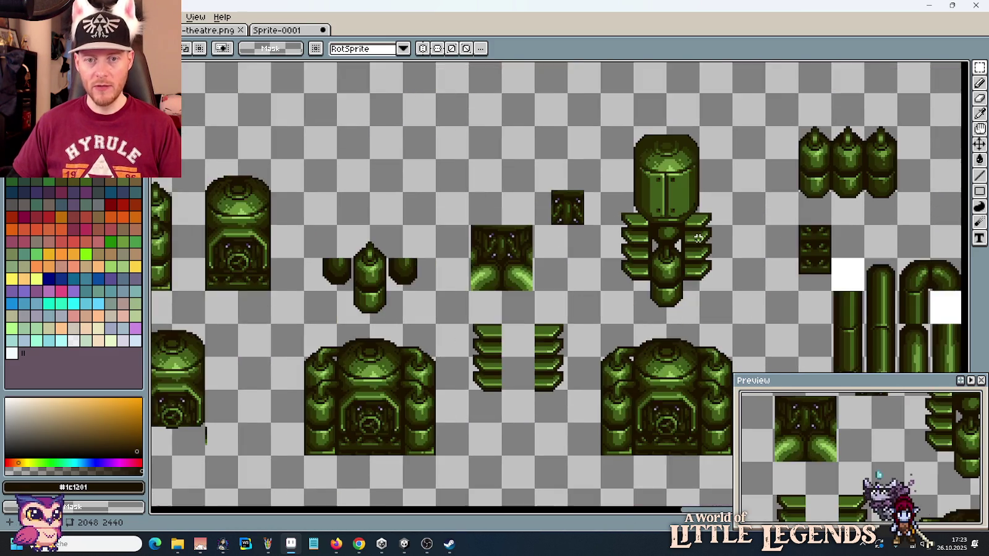
Step: Bring the pillar cap into view and marquee the large machine piece's domed top
scroll(699, 237, "up", 1)
left_click_drag(686, 196, 674, 282)
scroll(674, 213, "up", 1)
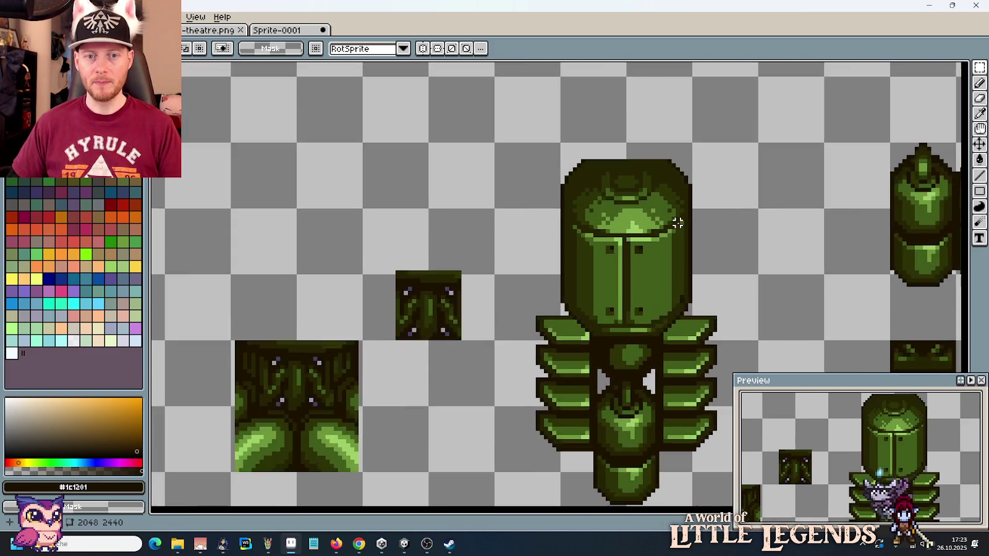
scroll(674, 222, "up", 1)
left_click_drag(621, 126, 618, 213)
scroll(523, 207, "up", 1)
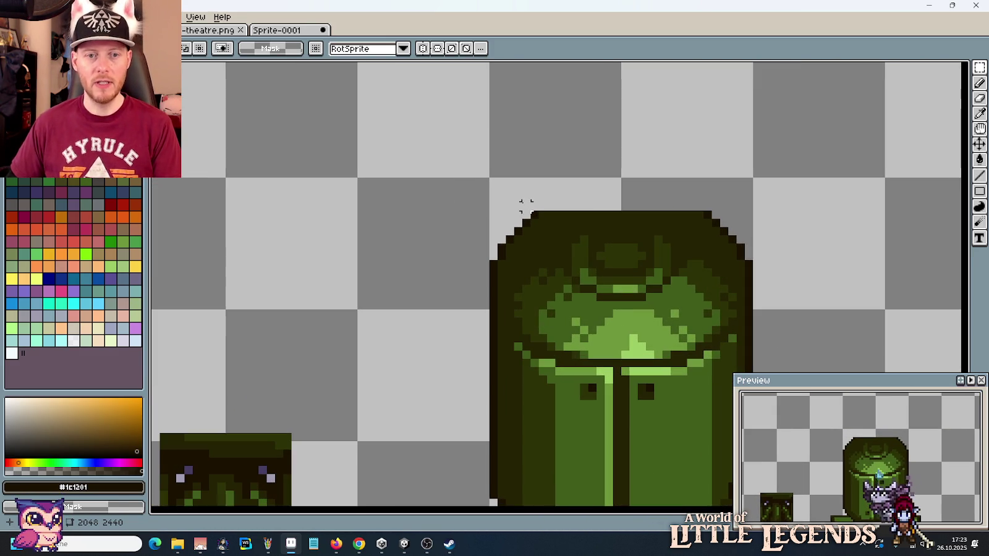
key("i")
key("b")
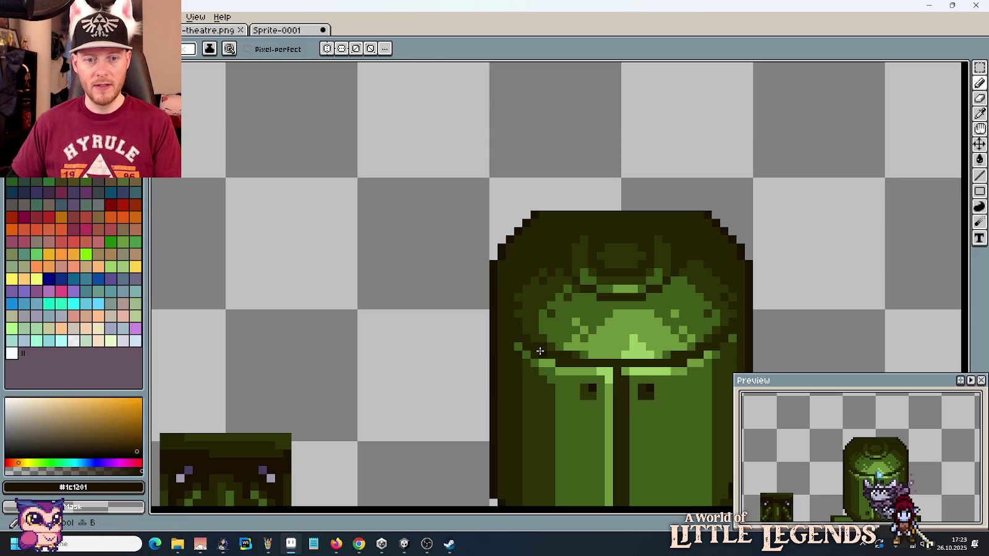
scroll(535, 236, "down", 3)
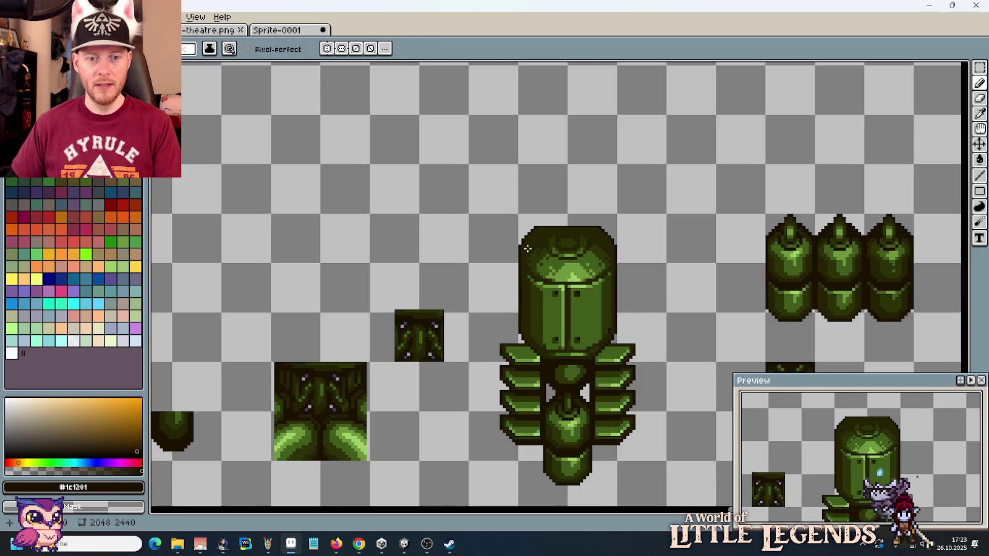
scroll(578, 89, "up", 1)
scroll(465, 245, "left", 3)
scroll(728, 236, "right", 1)
scroll(495, 222, "right", 3)
scroll(576, 224, "up", 2)
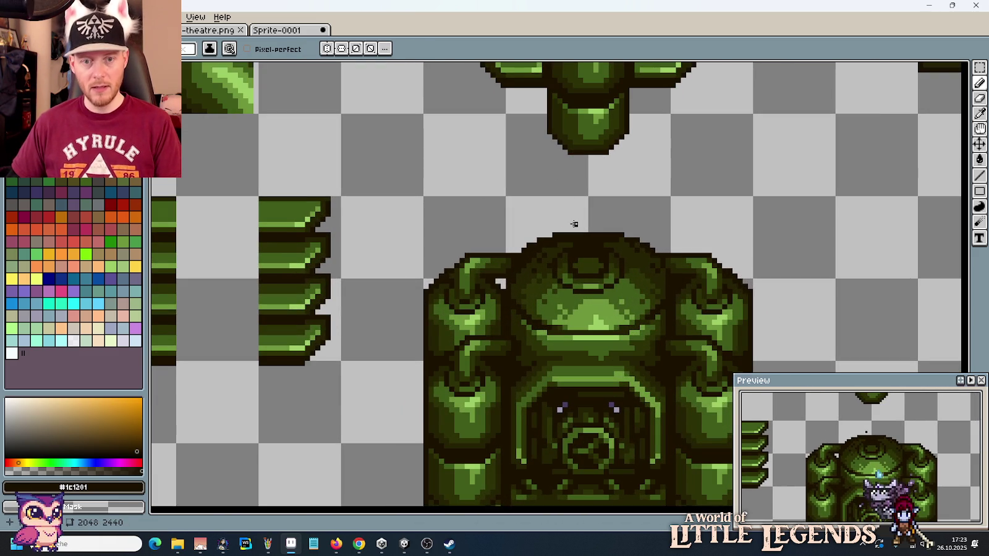
key("m")
left_click_drag(522, 228, 656, 261)
scroll(683, 158, "down", 1)
scroll(646, 332, "up", 3)
scroll(607, 137, "up", 1)
scroll(600, 194, "up", 2)
Step: Paste the dome top onto the pillar cap, one pixel higher, and drop it
key("ctrl+v")
left_click_drag(587, 272, 592, 232)
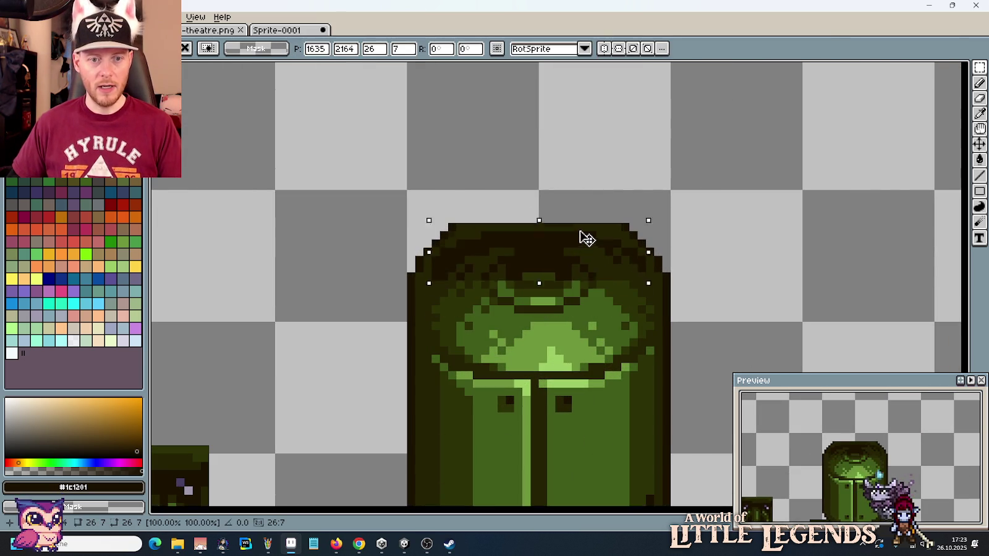
key("Up")
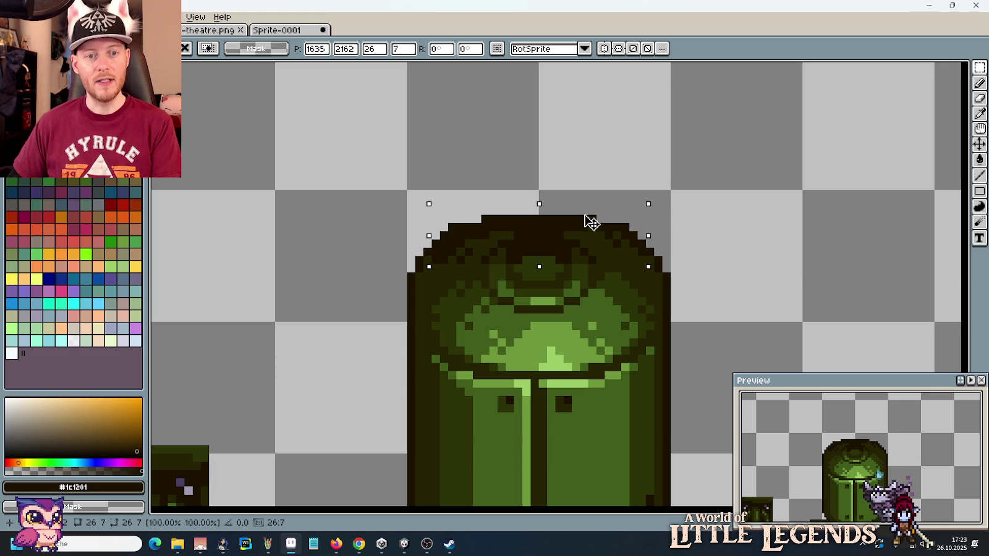
key("Escape")
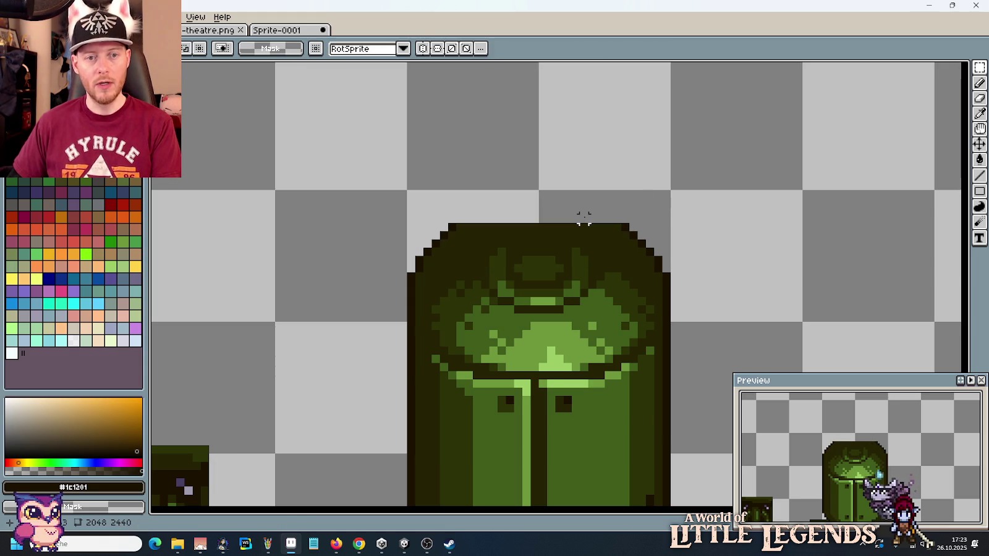
Step: Paint dark outline pixels across the top of the pasted dome
key("i")
scroll(463, 222, "up", 1)
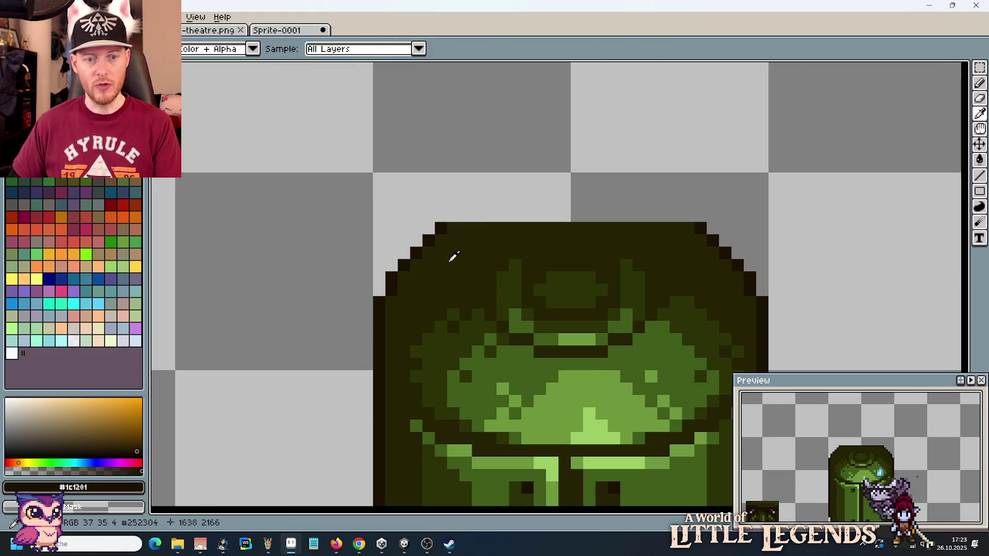
key("b")
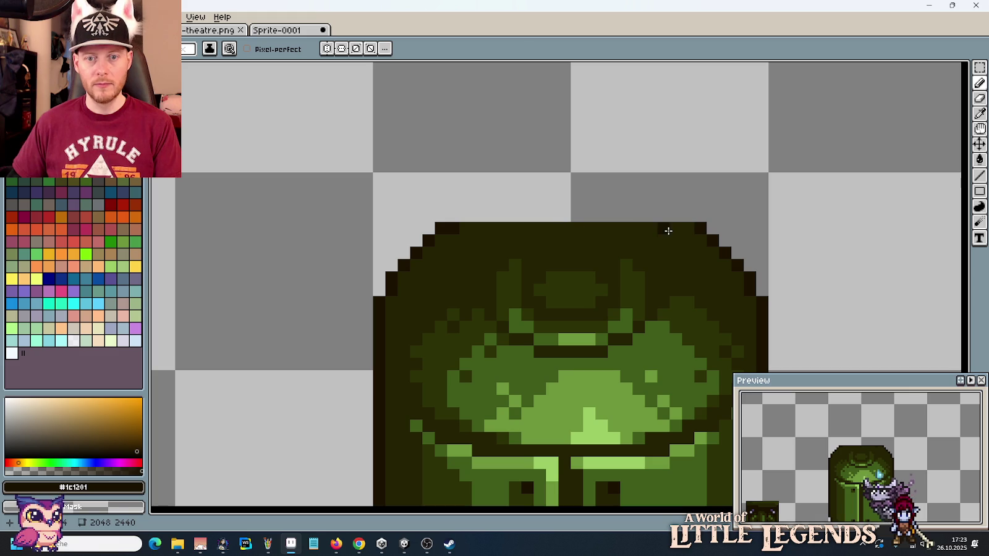
left_click_drag(675, 216, 651, 216)
left_click(595, 216)
mouse_move(462, 218)
left_mouse_down()
mouse_move(494, 216)
mouse_move(503, 203)
mouse_move(628, 205)
left_mouse_up()
Step: Sample the dark outline colour #252304 and ready the bucket fill on the dome
key("i")
left_click(647, 223)
key("g")
scroll(625, 220, "down", 1)
scroll(624, 220, "down", 1)
scroll(624, 220, "down", 1)
scroll(625, 220, "up", 3)
scroll(625, 220, "down", 4)
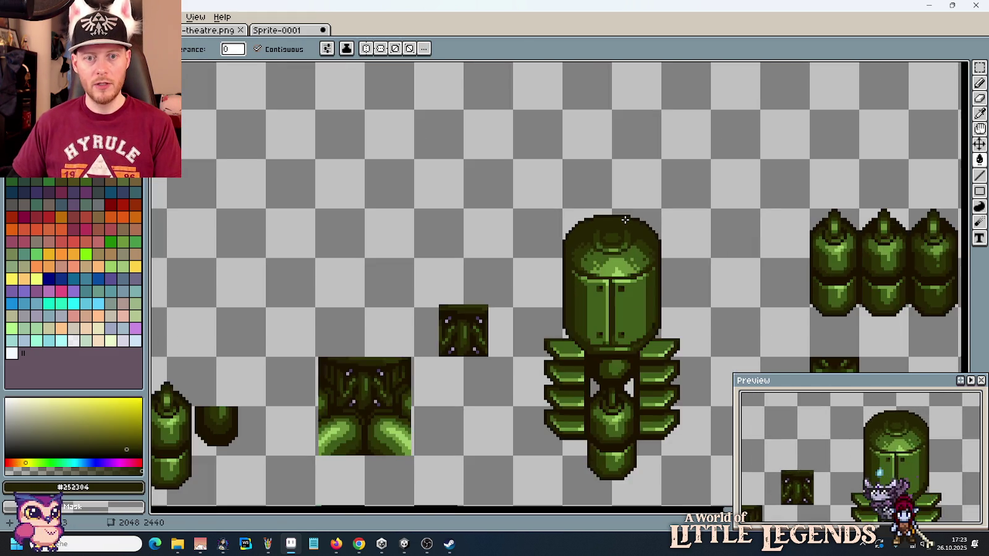
scroll(625, 219, "down", 1)
scroll(625, 219, "down", 1)
scroll(310, 204, "up", 1)
scroll(310, 204, "down", 1)
scroll(479, 221, "up", 1)
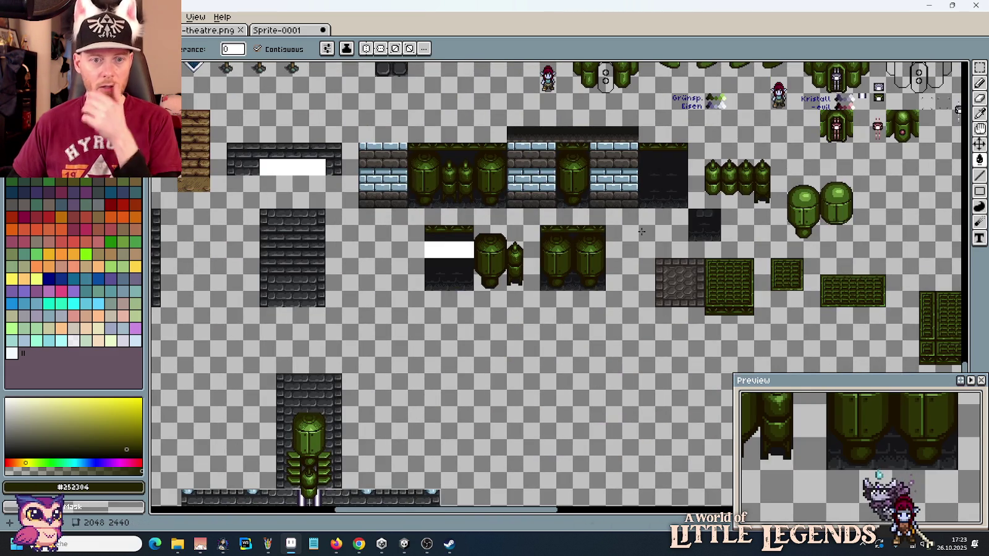
Step: Marquee-select the large domed barrel sprite
scroll(519, 245, "up", 2)
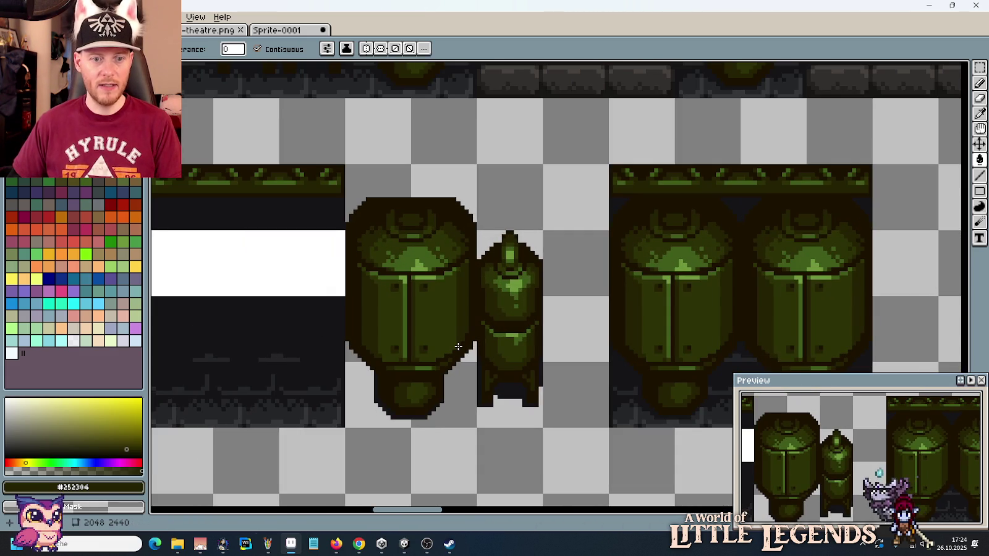
key("m")
left_click_drag(439, 400, 388, 213)
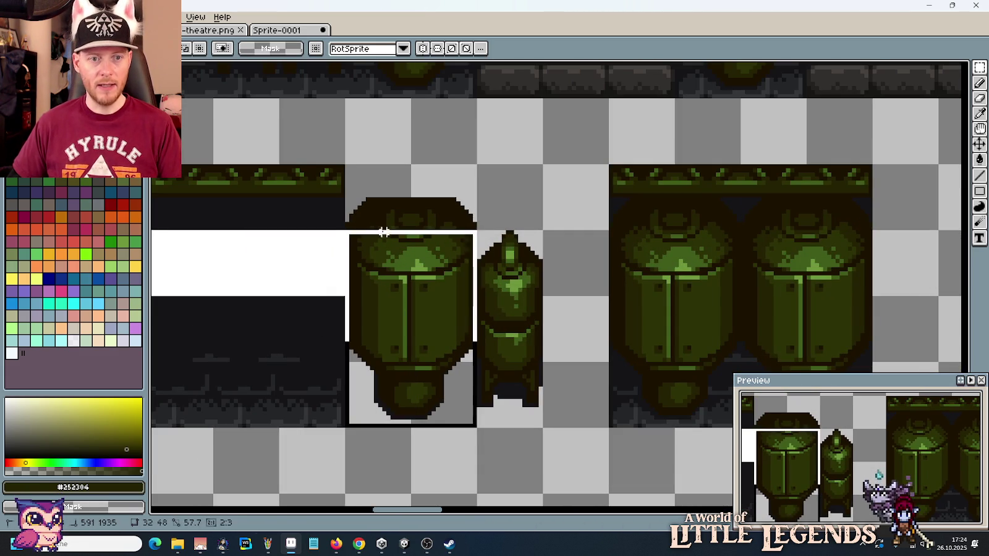
scroll(388, 213, "down", 3)
scroll(387, 213, "down", 2)
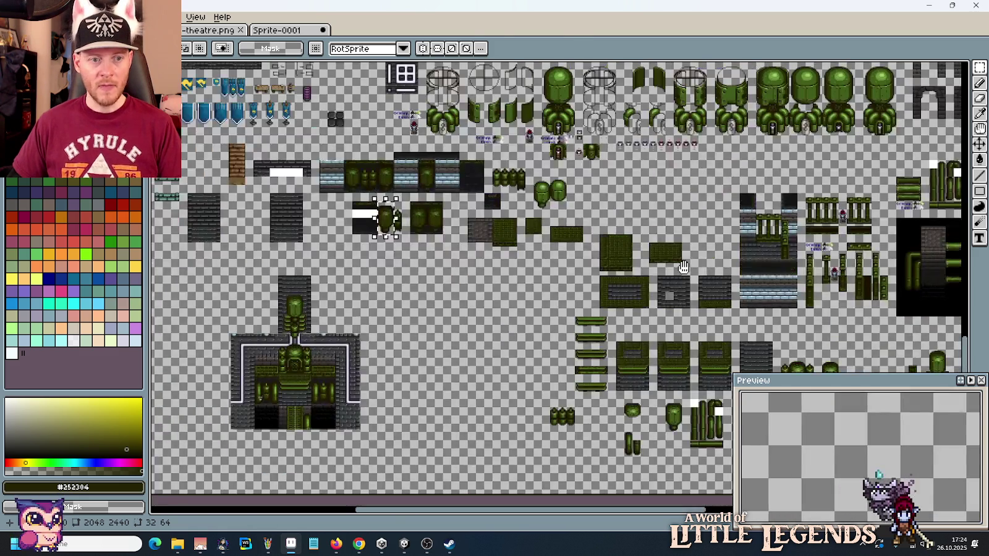
left_click_drag(680, 264, 670, 239)
scroll(669, 238, "down", 1)
scroll(525, 243, "up", 2)
scroll(574, 214, "up", 1)
scroll(548, 199, "up", 2)
scroll(574, 244, "up", 1)
Step: Move the barrel about 5 pixels left and 1 down onto the pillar
left_click(575, 245)
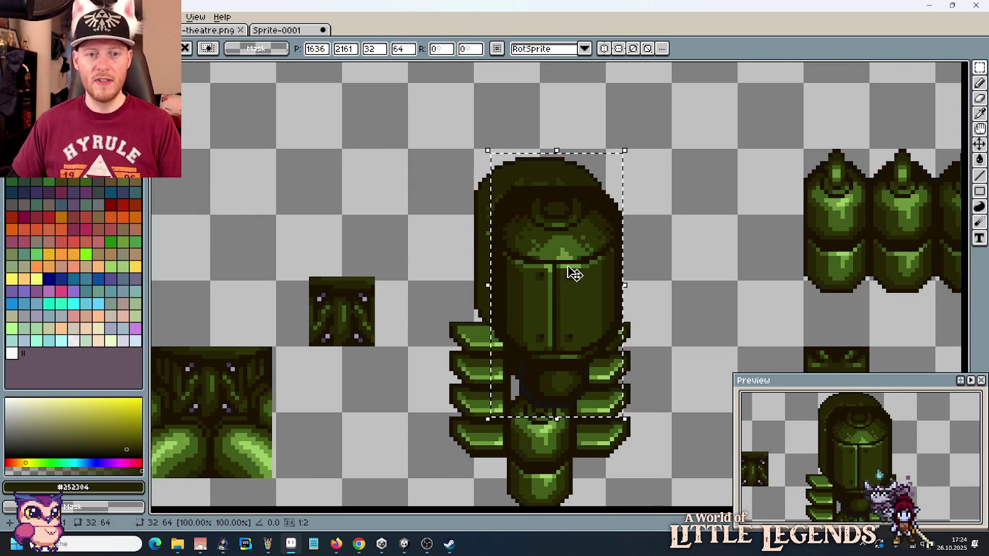
left_click_drag(575, 244, 557, 252)
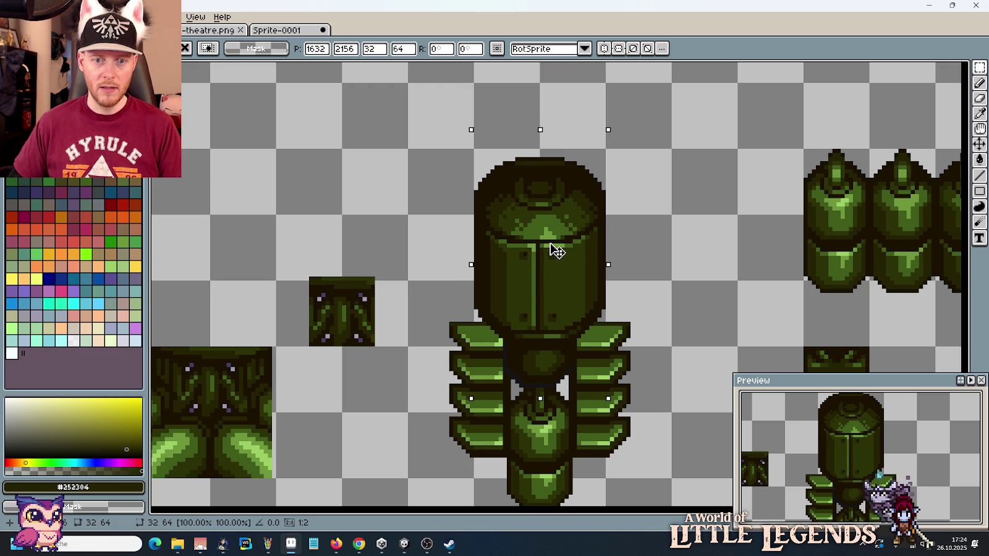
left_click_drag(557, 251, 557, 252)
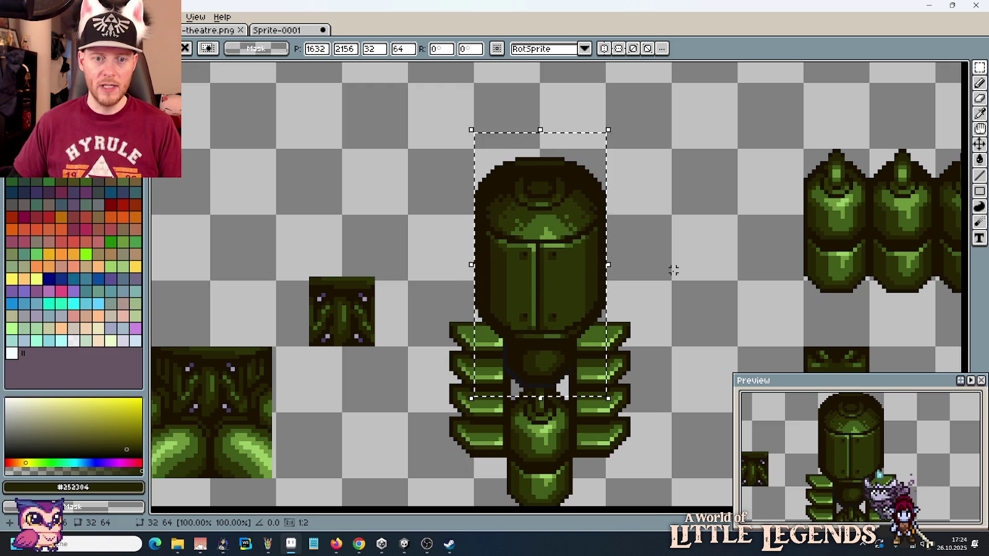
scroll(671, 270, "down", 2)
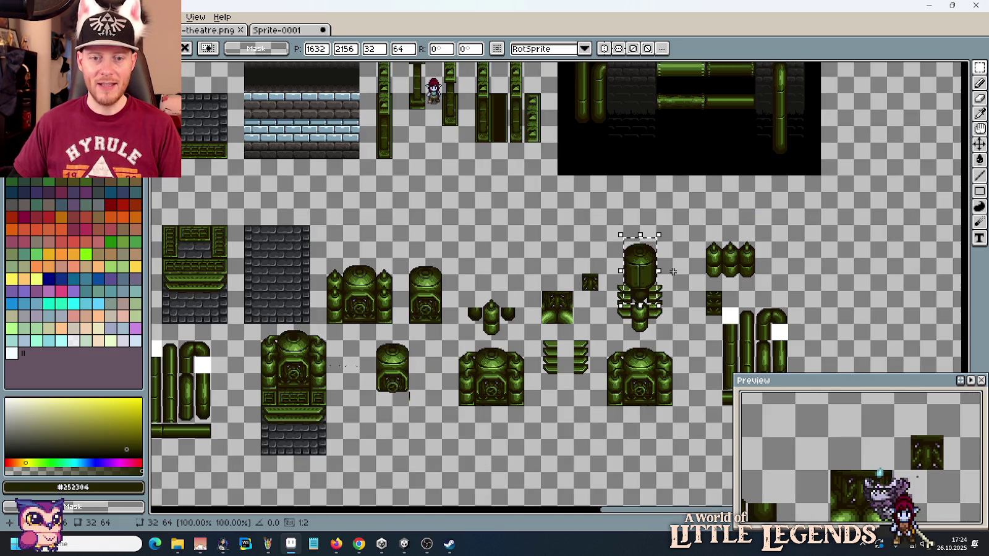
Step: Look over the sprite sheet, then drop the moved barrel in place
mouse_move(374, 277)
left_mouse_down()
mouse_move(474, 321)
mouse_move(646, 326)
left_mouse_up()
left_click_drag(392, 327, 555, 198)
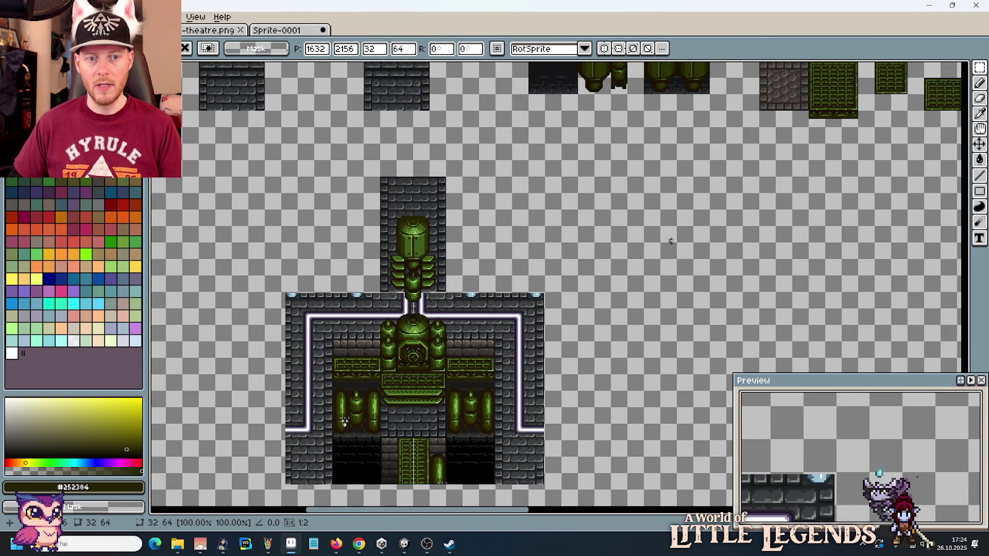
left_click_drag(615, 251, 693, 233)
scroll(694, 233, "up", 2)
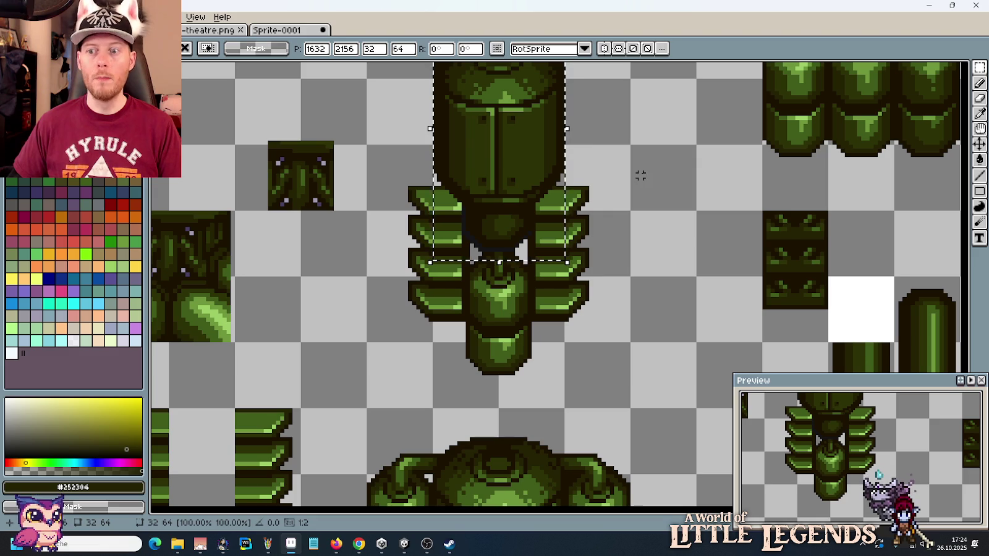
scroll(593, 154, "up", 3)
left_click(544, 128)
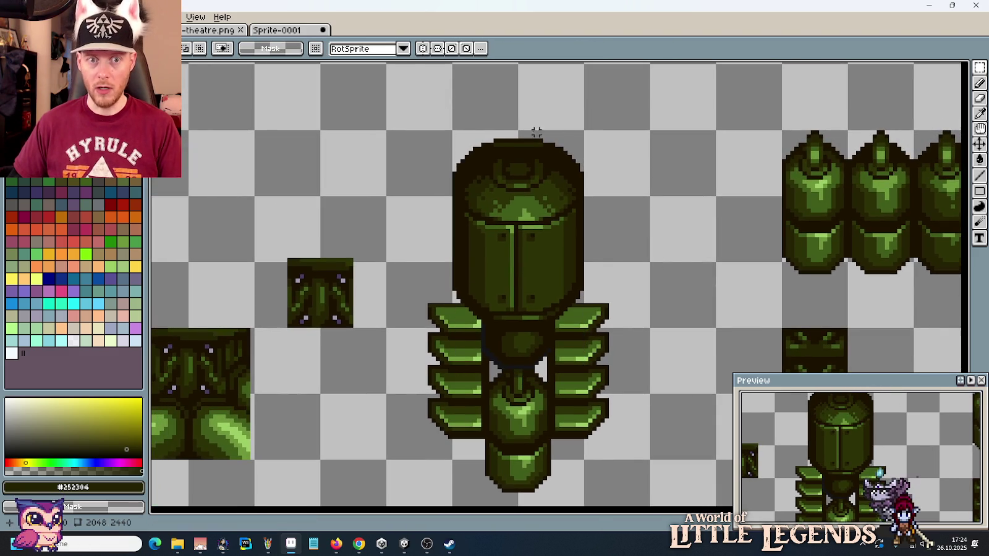
scroll(532, 130, "up", 1)
scroll(494, 139, "up", 1)
Step: Paint the dome's top row in the dark outline colour #1c1201
key("b")
left_click_drag(489, 151, 560, 149)
scroll(628, 208, "down", 1)
scroll(629, 205, "down", 1)
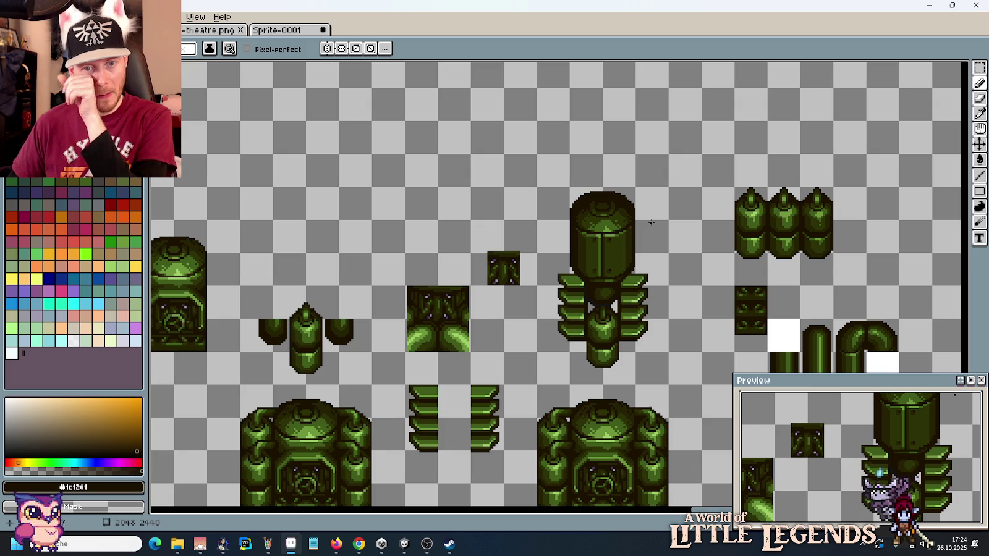
scroll(615, 197, "up", 1)
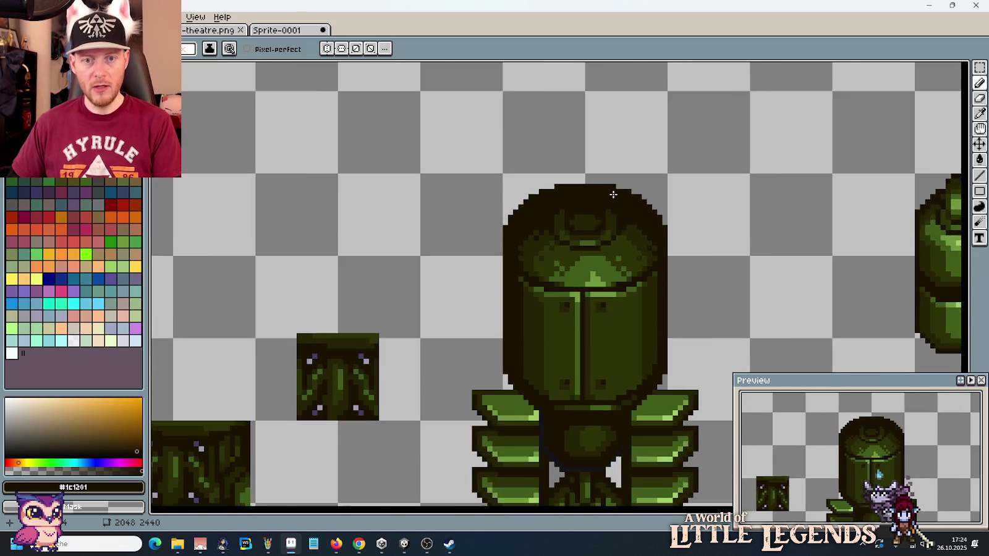
scroll(593, 208, "up", 1)
scroll(568, 221, "up", 1)
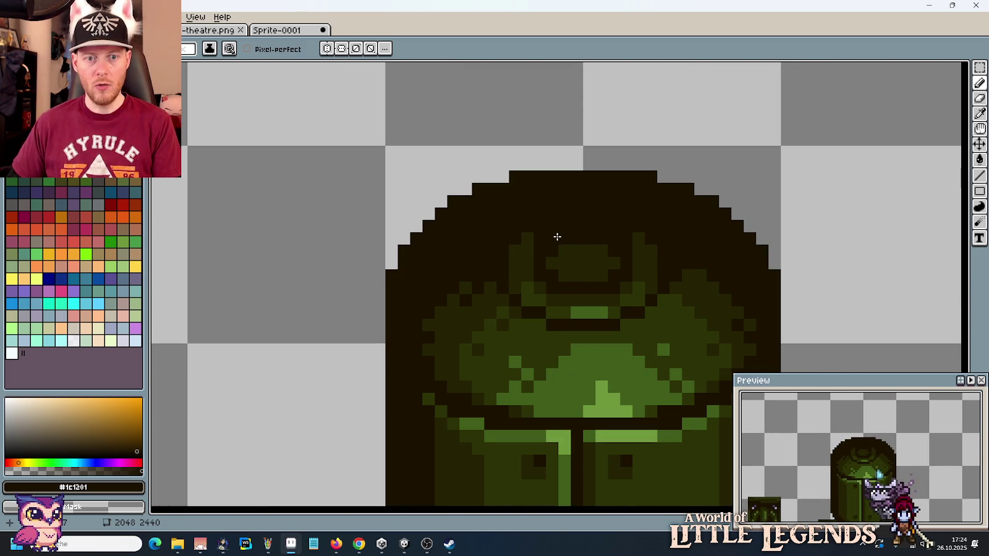
key("m")
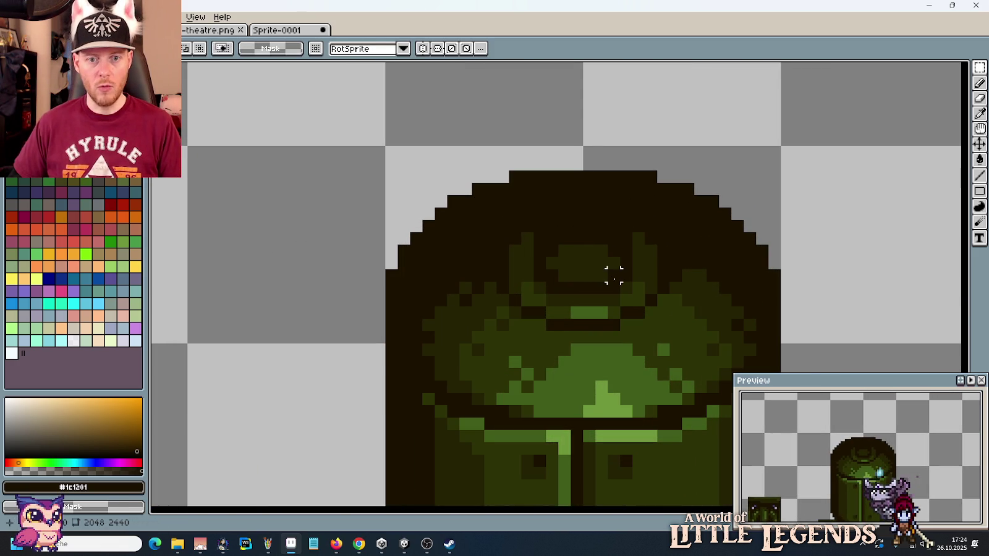
Step: Lift a small block above the dome and round its top corners into a knob
left_click_drag(626, 275, 533, 230)
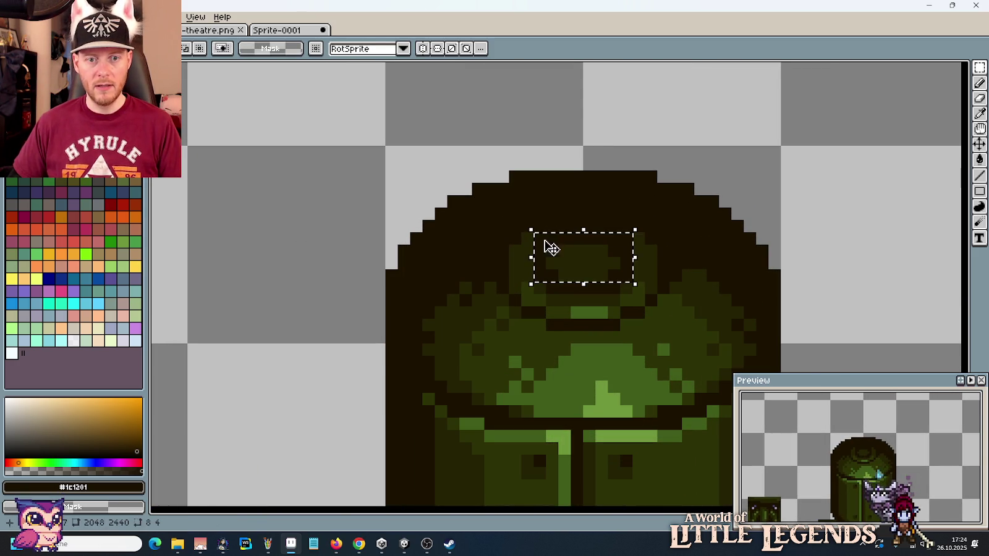
left_click_drag(591, 276, 595, 163)
key("b")
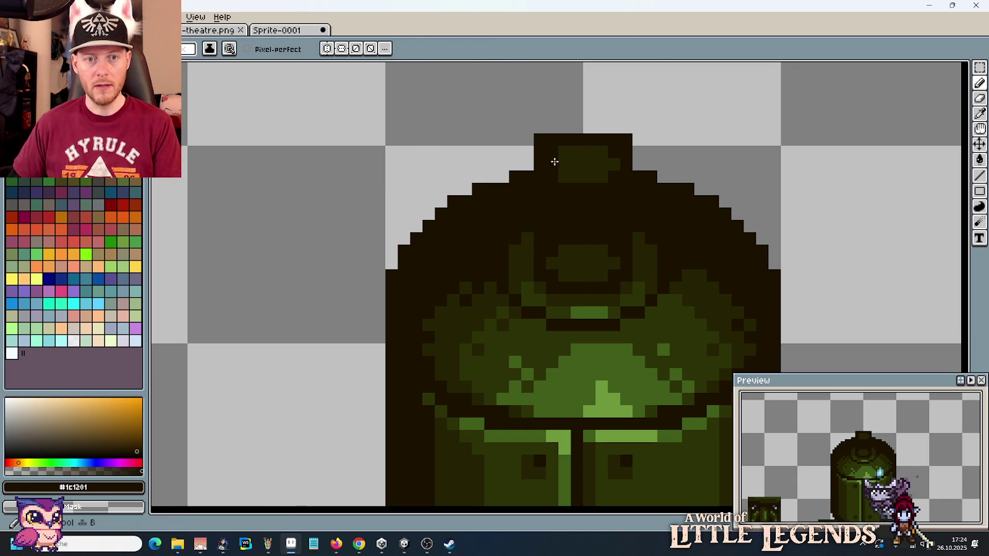
right_click(538, 140)
right_click(626, 137)
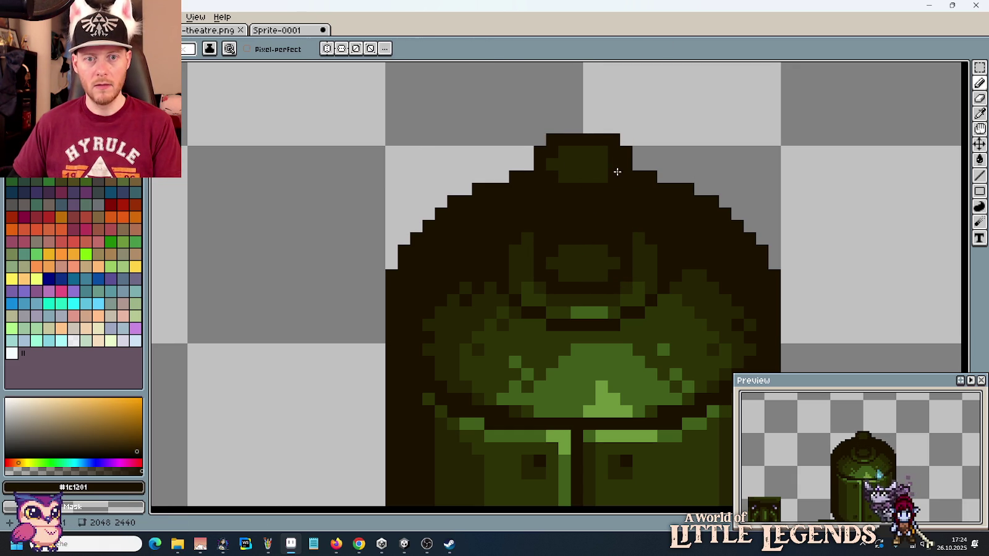
Step: Draw a dark green line down the knob
left_click(574, 254, "alt")
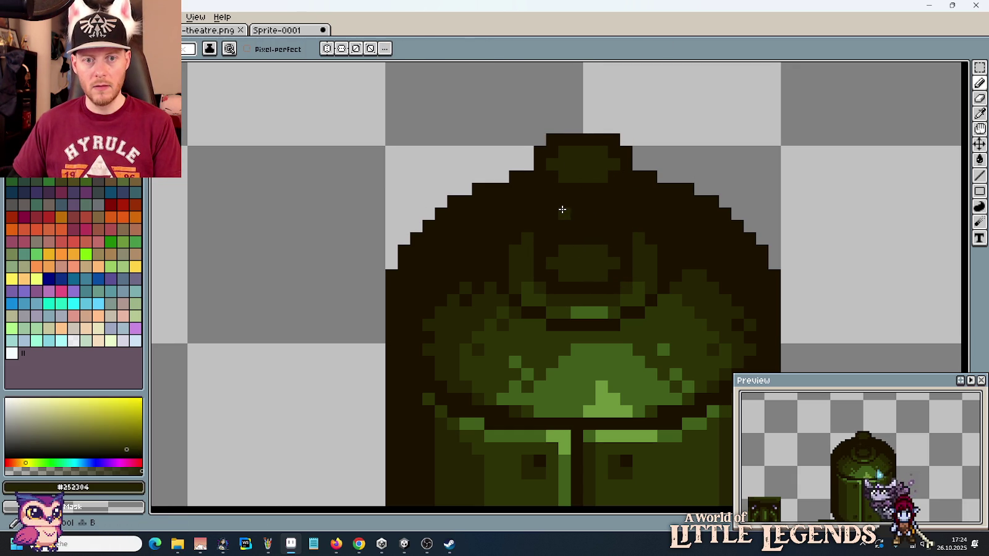
mouse_move(550, 215)
left_mouse_down()
mouse_move(552, 249)
mouse_move(610, 244)
mouse_move(611, 255)
left_mouse_up()
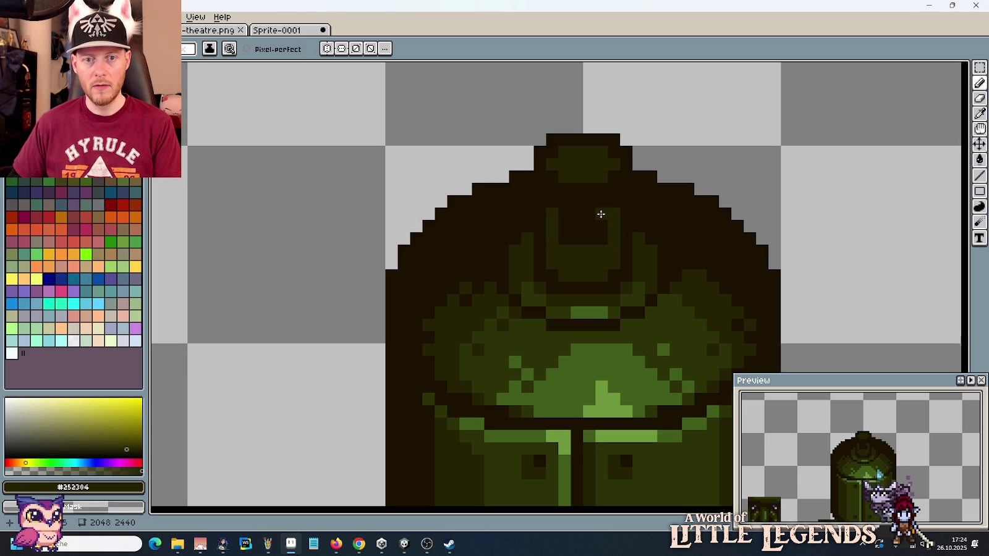
scroll(598, 215, "down", 1)
scroll(598, 260, "down", 5)
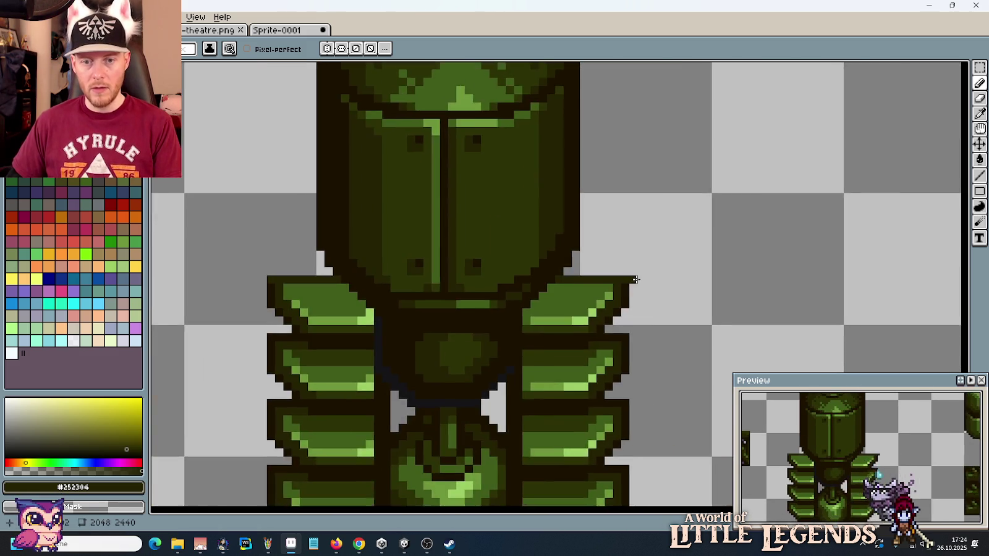
scroll(621, 263, "down", 1)
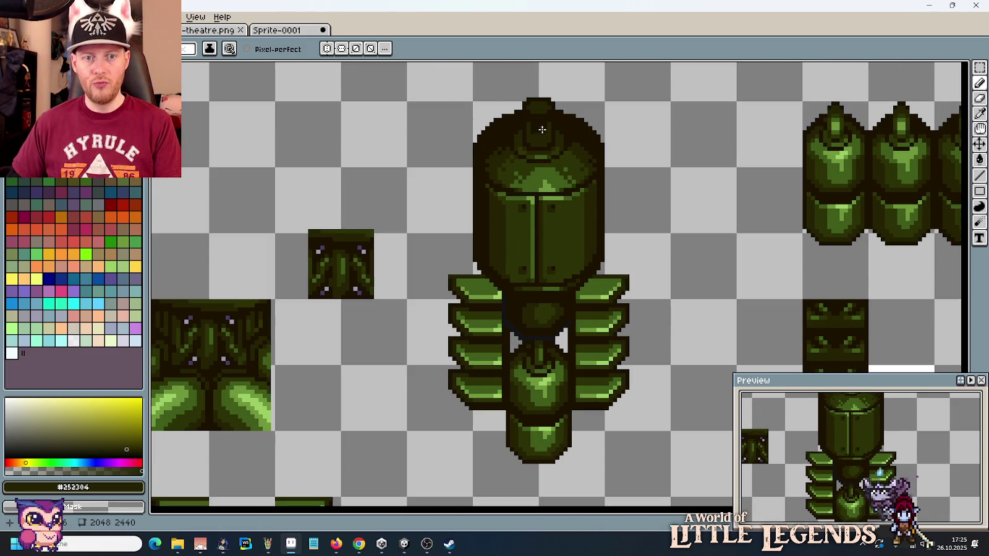
scroll(542, 130, "up", 3)
scroll(550, 302, "up", 3)
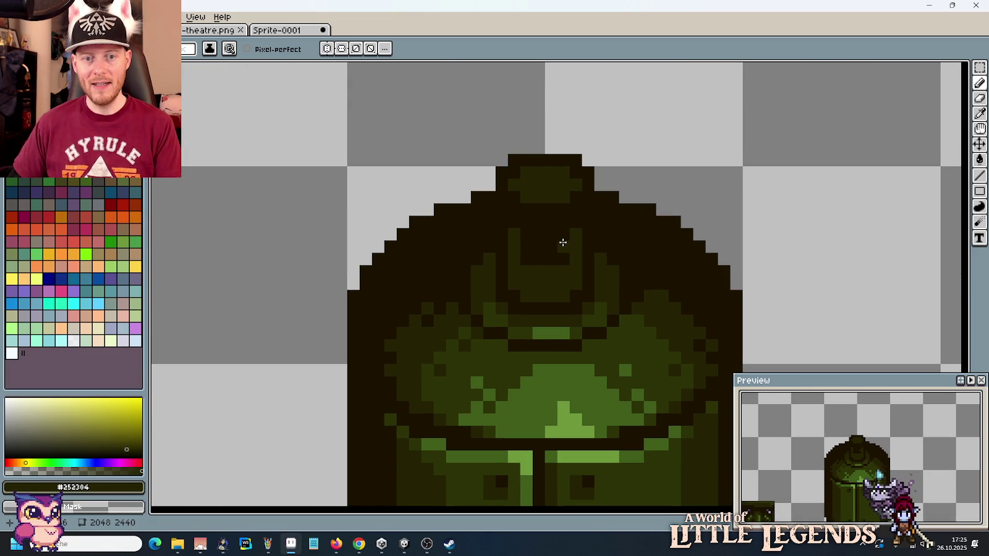
Step: Paint an olive-green highlight beneath the knob
left_click(605, 335, "alt")
left_click(562, 248)
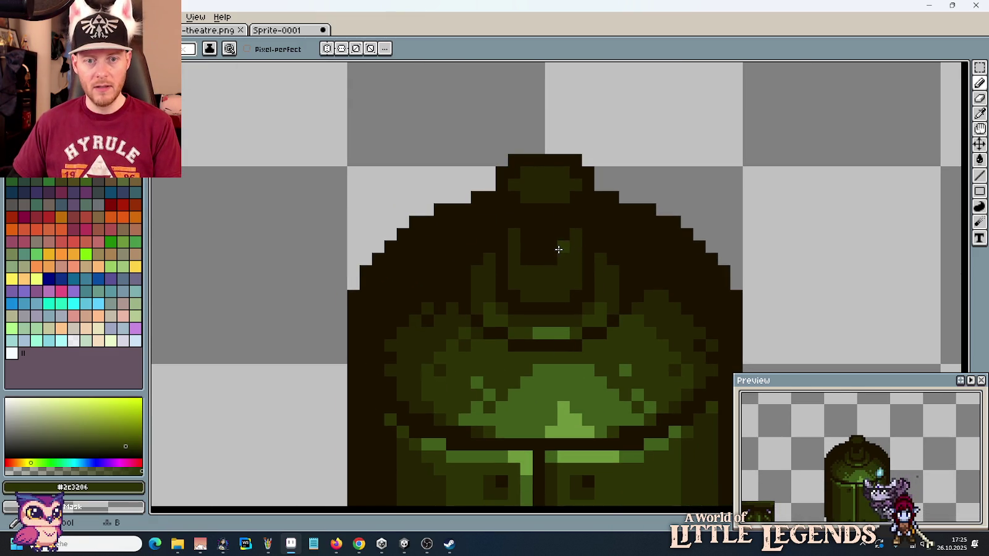
left_click(551, 265)
left_click(551, 283)
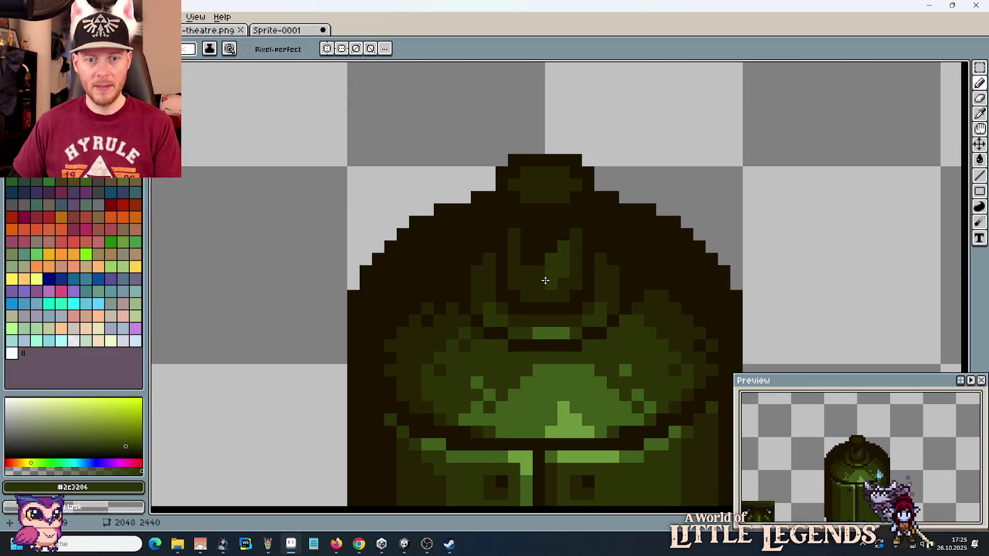
left_click(533, 273)
mouse_move(533, 273)
left_mouse_down()
mouse_move(526, 252)
mouse_move(560, 221)
mouse_move(538, 259)
left_mouse_up()
left_click(514, 227, "alt")
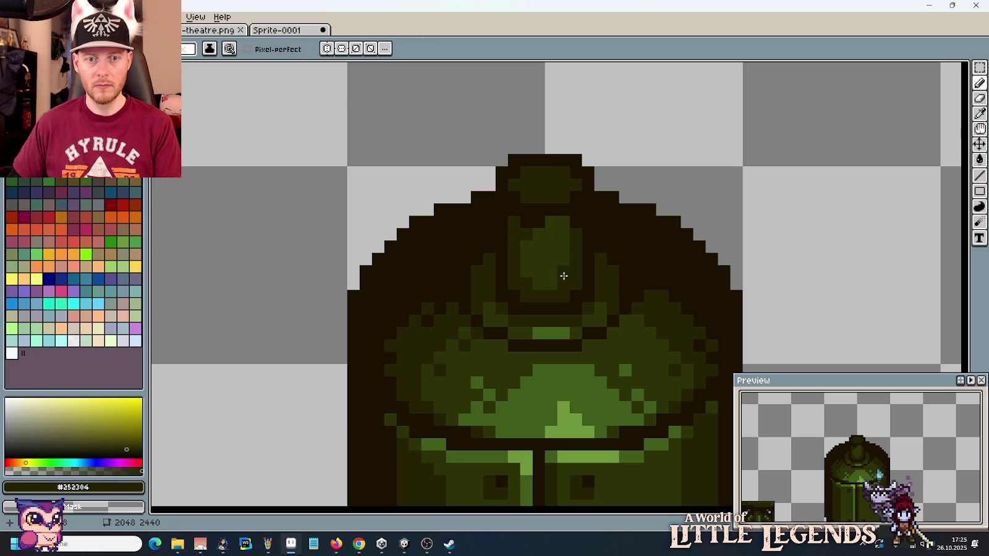
Step: Shade the knob with dark outline and dark green pixels
left_click(512, 218, "alt")
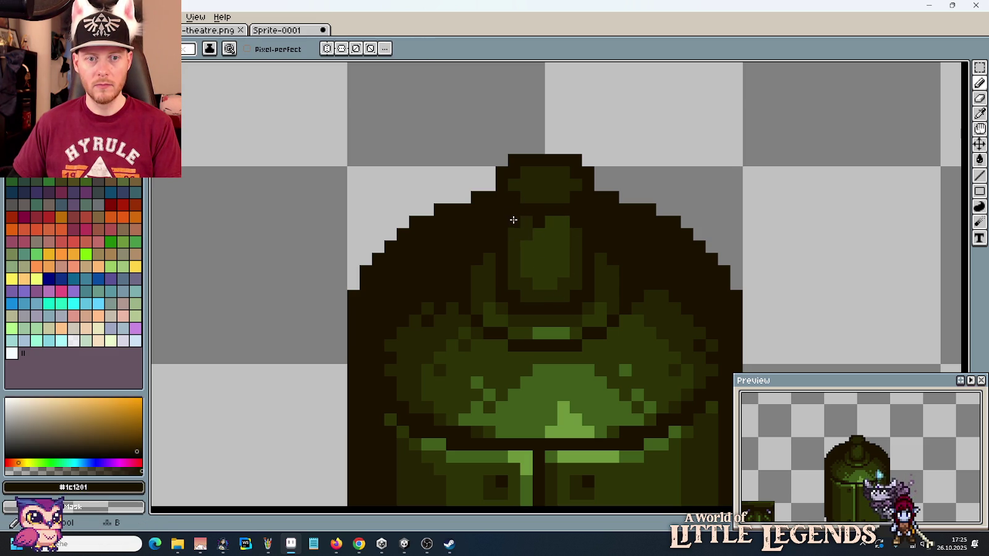
left_click(526, 221, "alt")
scroll(603, 254, "down", 3)
scroll(603, 254, "down", 1)
scroll(618, 270, "up", 2)
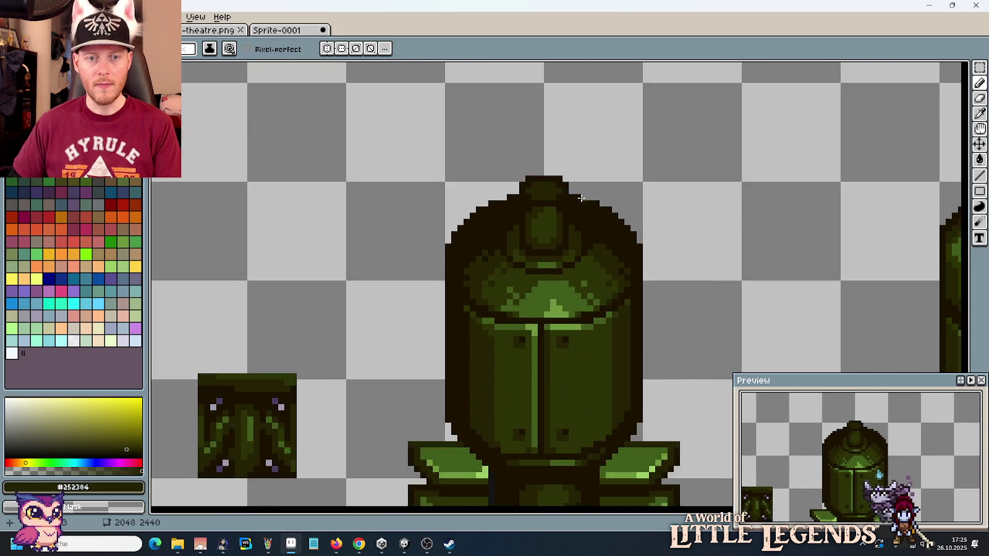
scroll(529, 192, "up", 2)
left_click(529, 193, "alt")
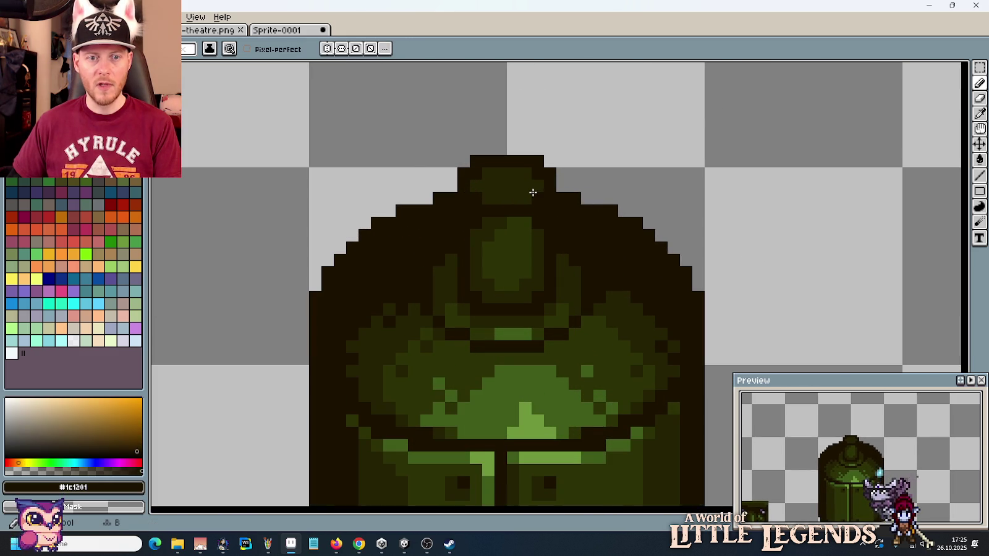
mouse_move(533, 186)
left_mouse_down()
mouse_move(501, 185)
mouse_move(532, 198)
left_mouse_up()
left_click(476, 185, "alt")
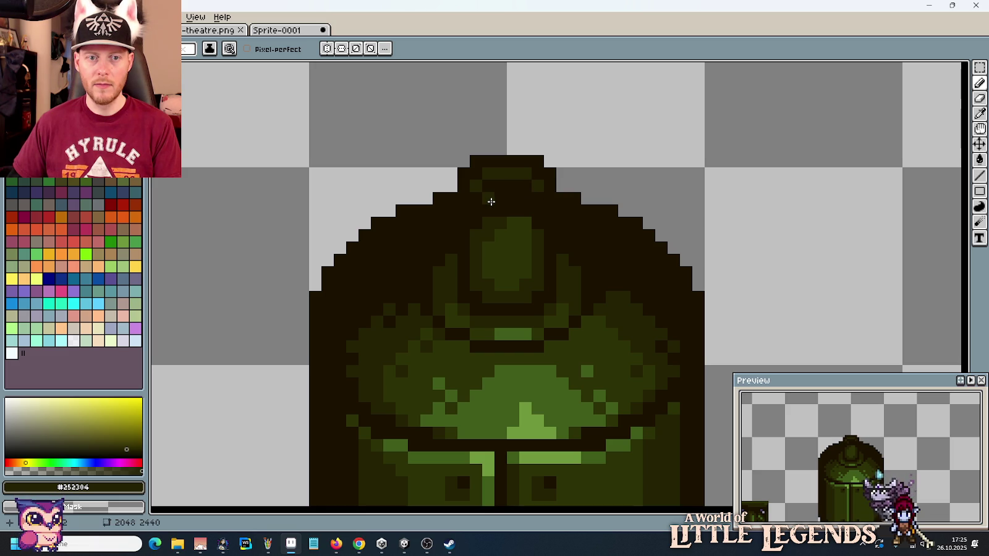
left_click_drag(478, 201, 532, 211)
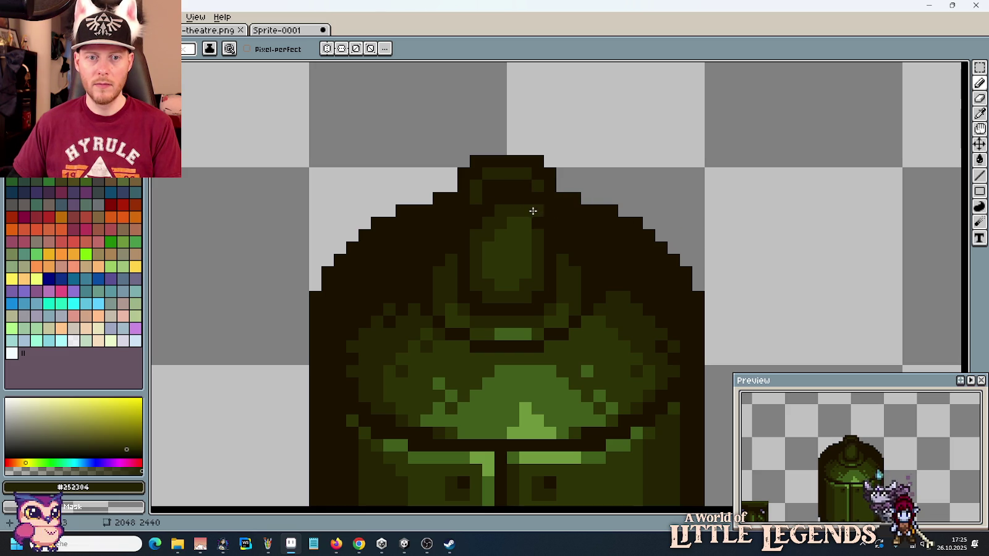
scroll(528, 211, "down", 5)
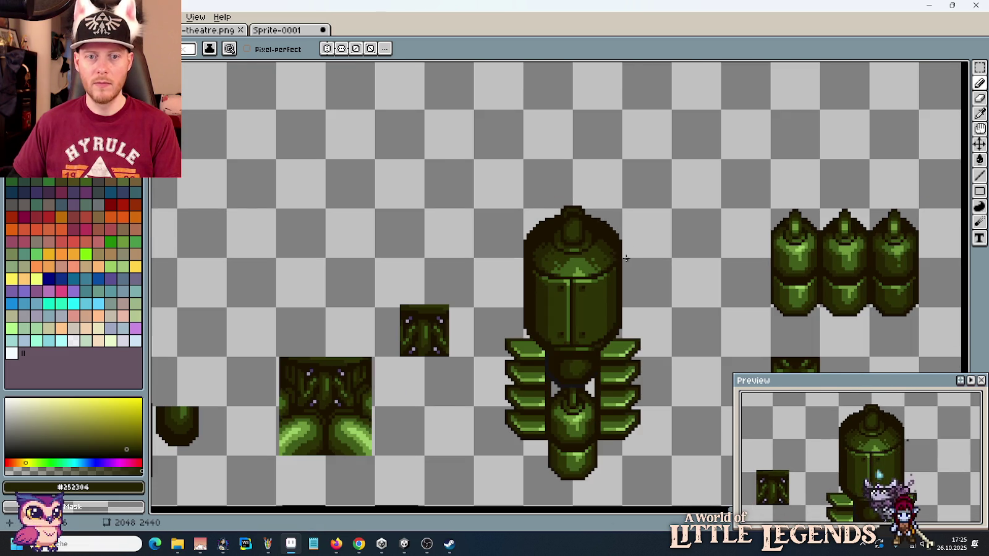
Step: Raise the knob's top one pixel and deselect
scroll(588, 213, "up", 4)
key("m")
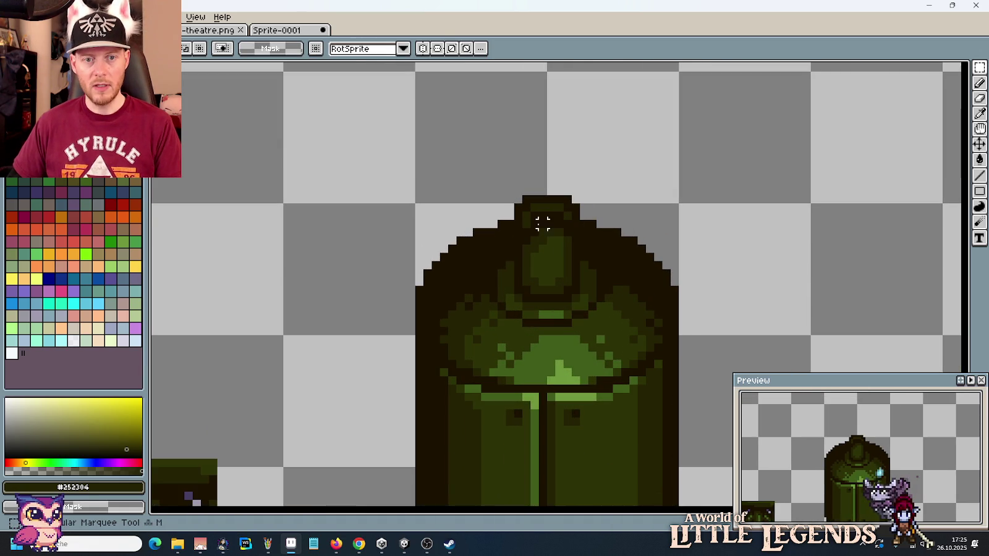
scroll(542, 223, "up", 1)
mouse_move(487, 165)
left_mouse_down()
mouse_move(587, 216)
mouse_move(581, 201)
left_mouse_up()
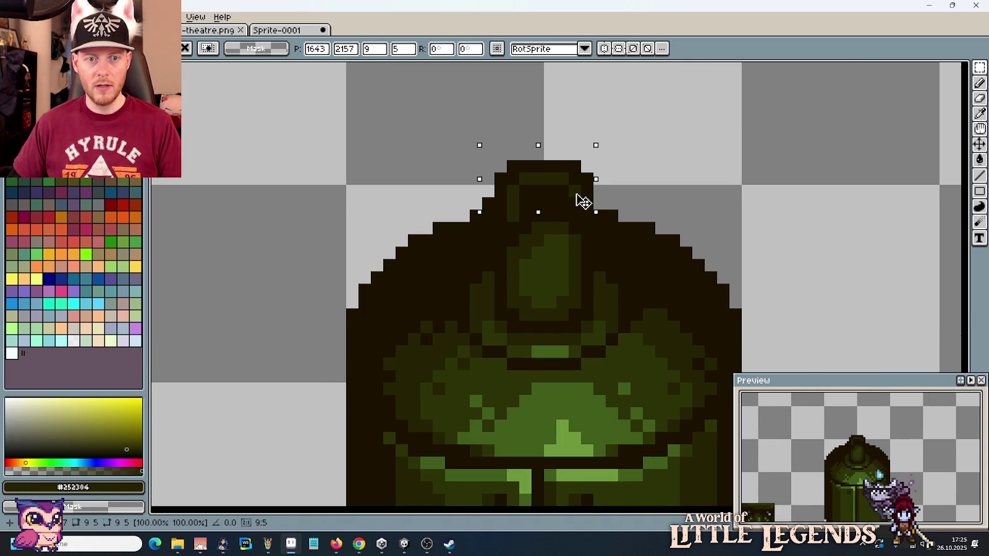
key("ctrl+d")
key("b")
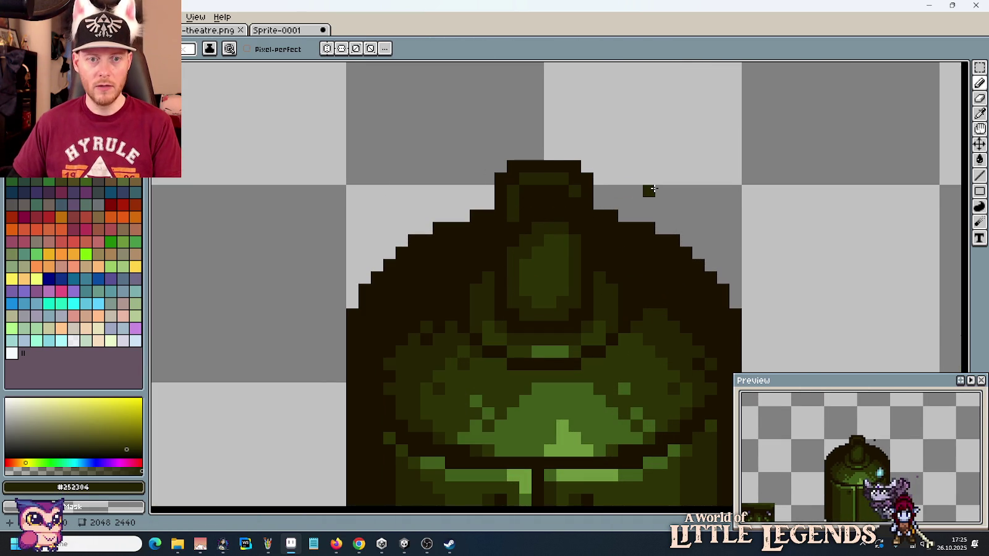
Step: Shift the olive block under the knob down one pixel and fill the gap with dark pixels
left_click(550, 220, "alt")
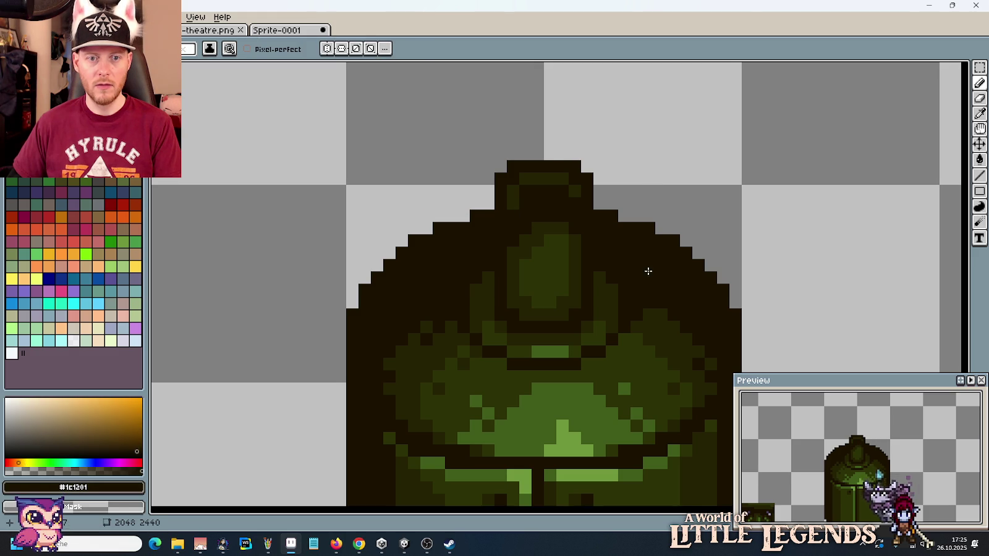
scroll(633, 260, "down", 3)
scroll(633, 260, "up", 3)
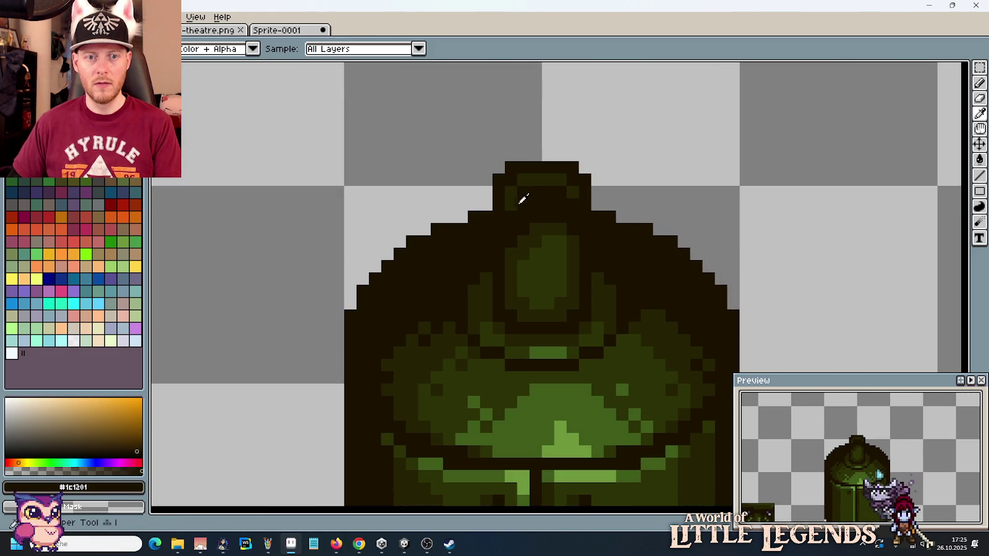
left_click(522, 206, "alt")
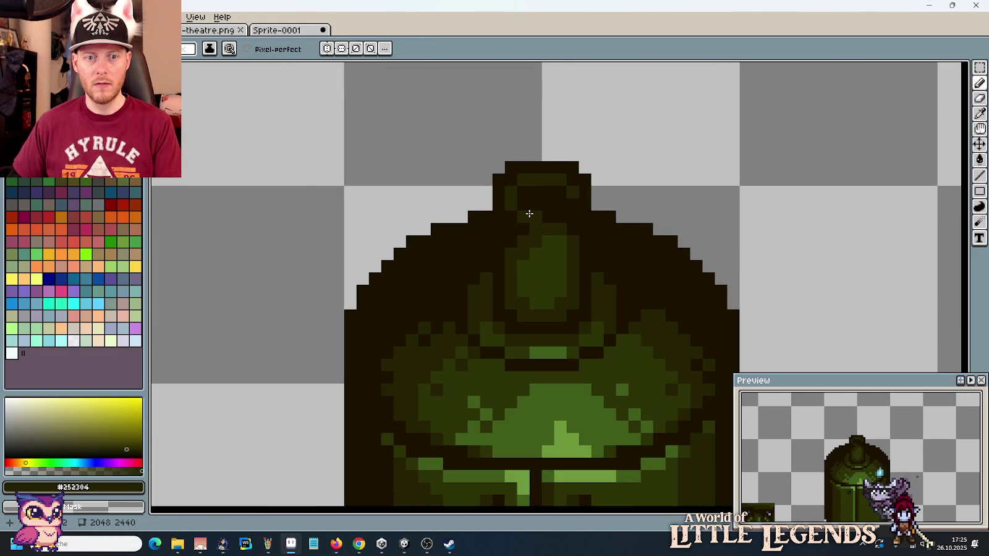
left_click(571, 217, "alt")
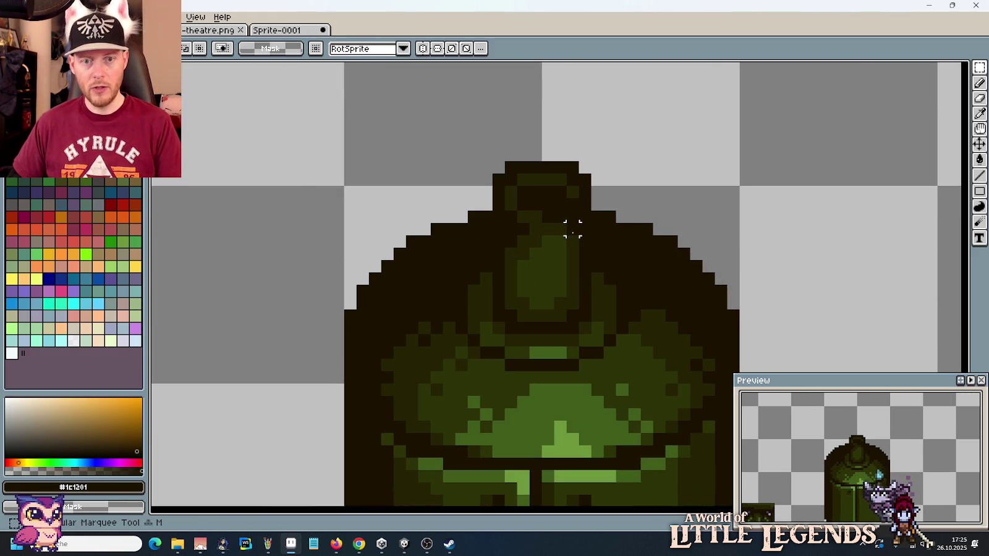
left_click_drag(581, 220, 501, 275)
key("Down")
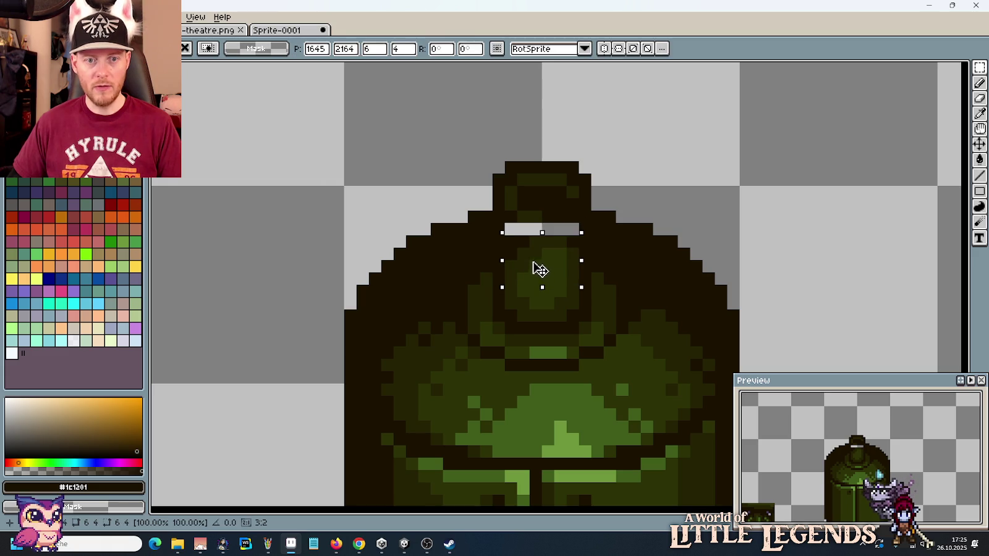
key("ctrl+d")
key("b")
left_click_drag(578, 229, 507, 230)
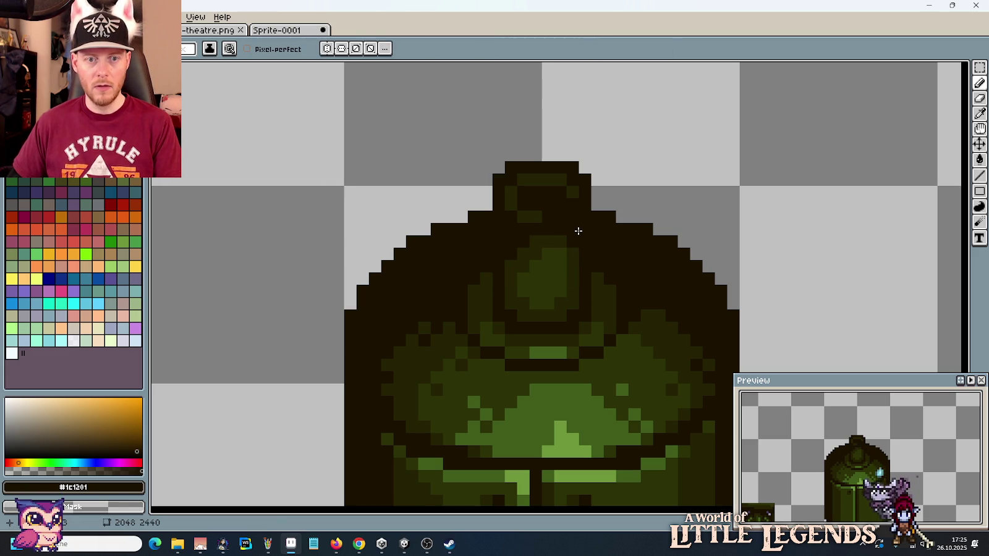
left_click(518, 187, "alt")
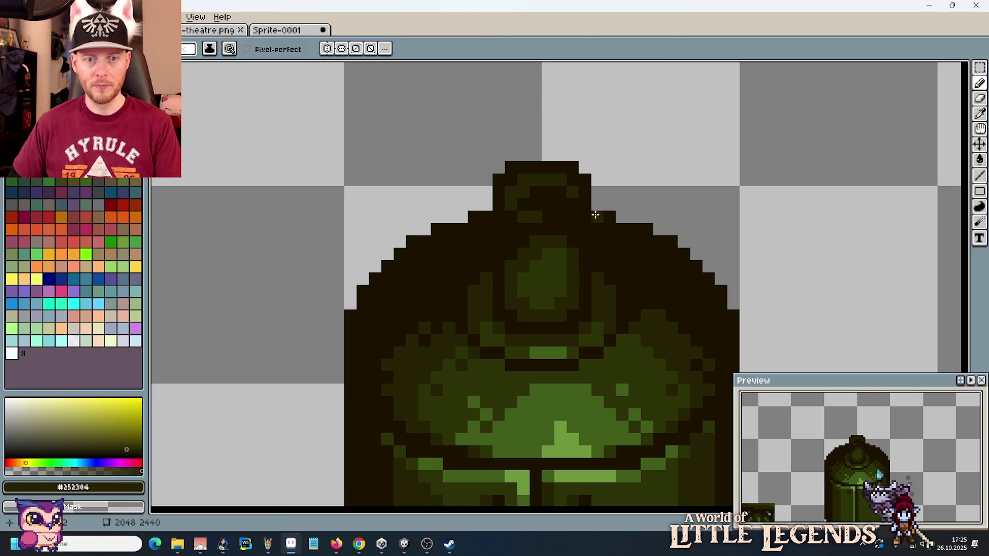
scroll(594, 215, "down", 3)
scroll(599, 216, "down", 2)
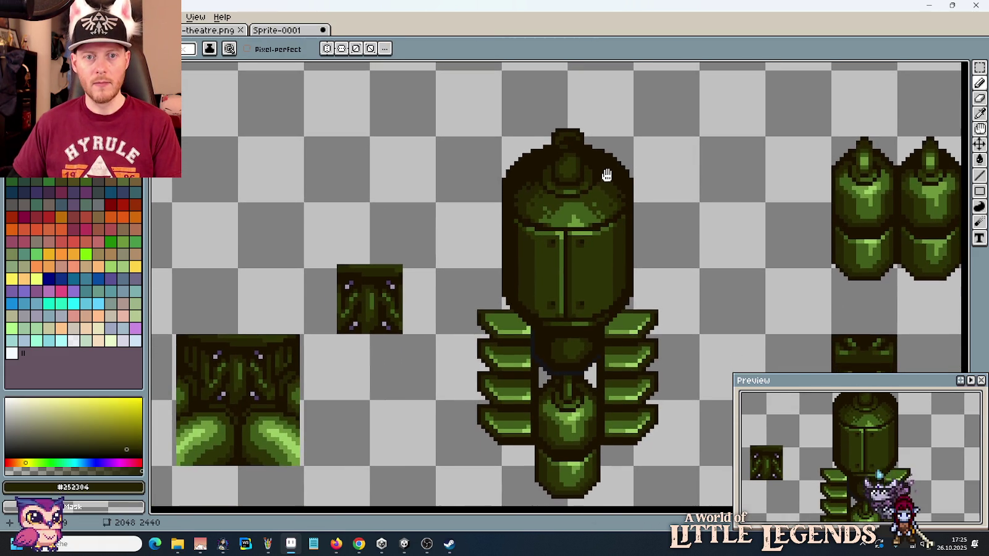
Step: Sample the dark olive and outline colours and paint dark pixels beside the green oval
scroll(581, 160, "up", 2)
scroll(572, 159, "up", 2)
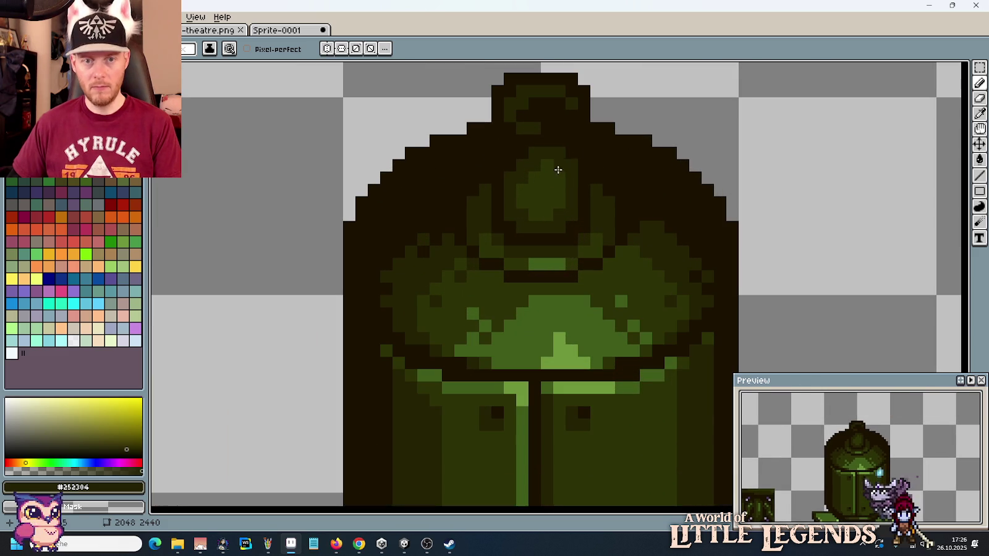
left_click(509, 213)
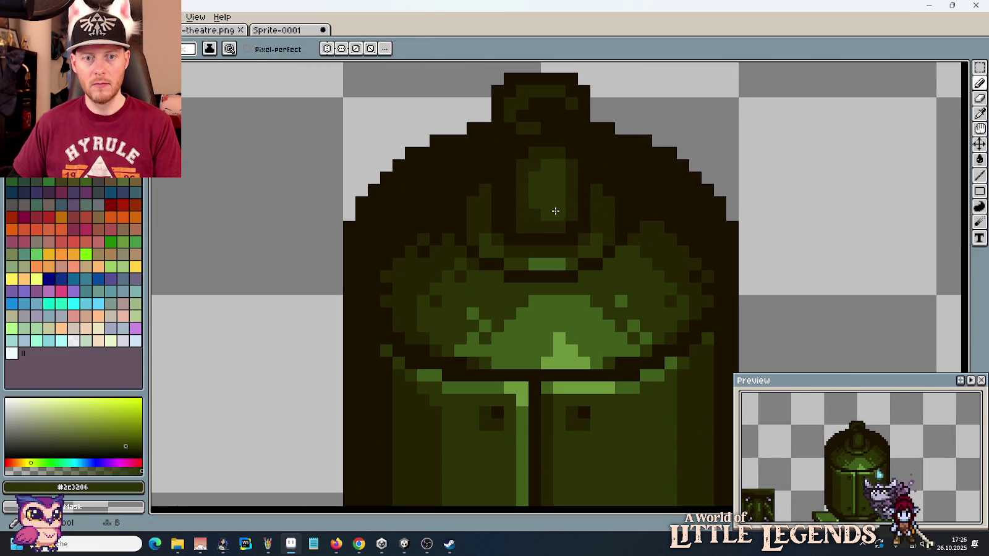
left_click(512, 225, "alt")
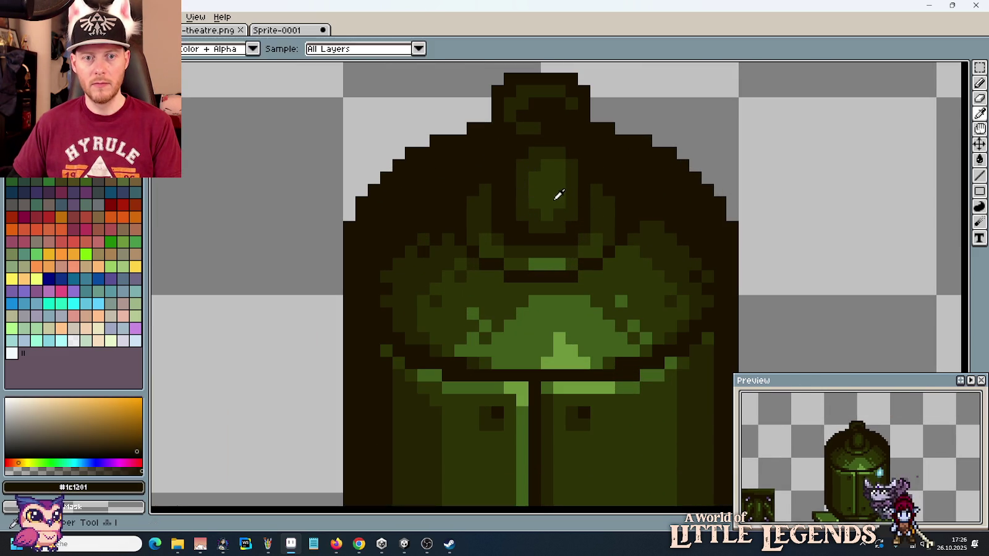
left_click(556, 208, "alt")
left_click(536, 216, "alt")
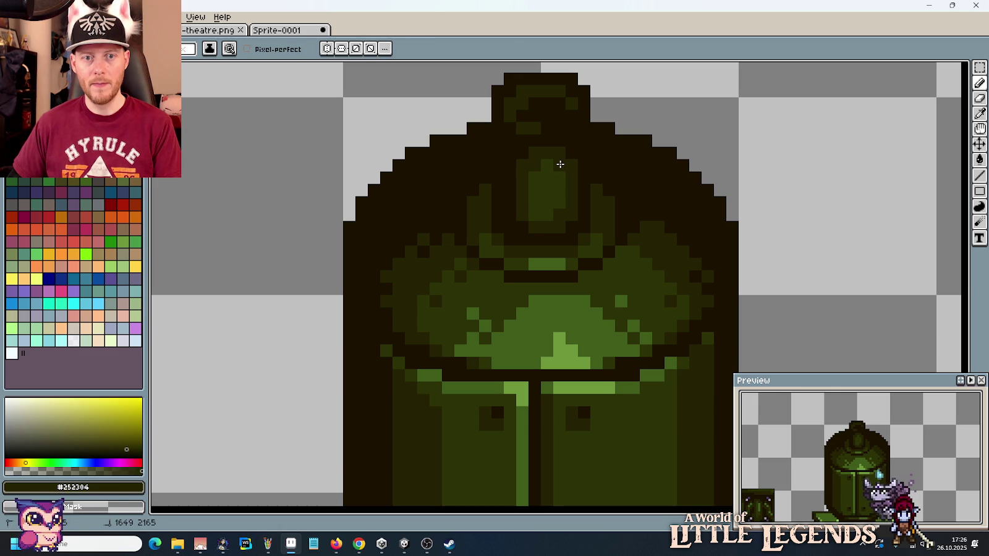
Step: Paint dark olive pixels along the oval's edge under the knob
scroll(538, 195, "down", 4)
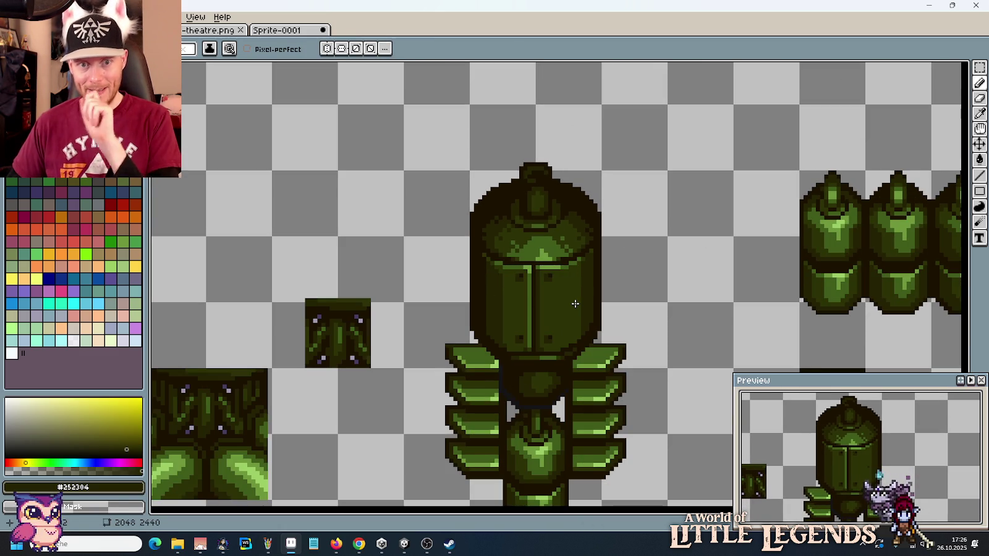
scroll(495, 211, "up", 1)
scroll(494, 212, "up", 2)
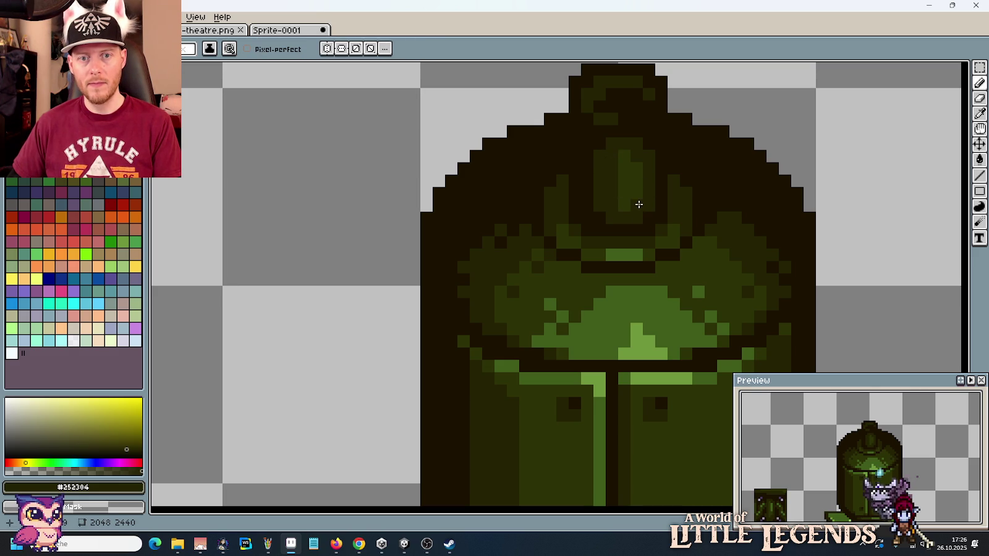
left_click(631, 161, "alt")
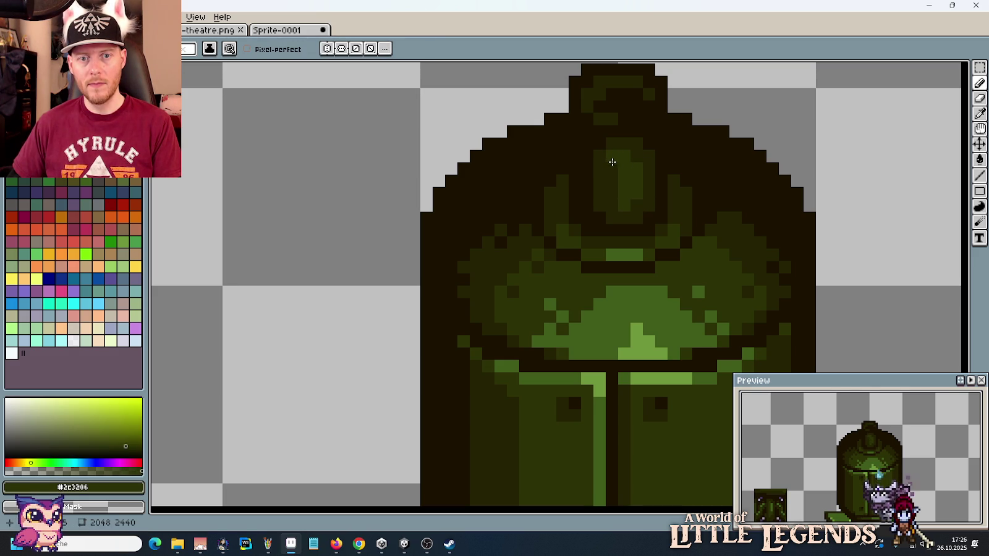
left_click(648, 148, "alt")
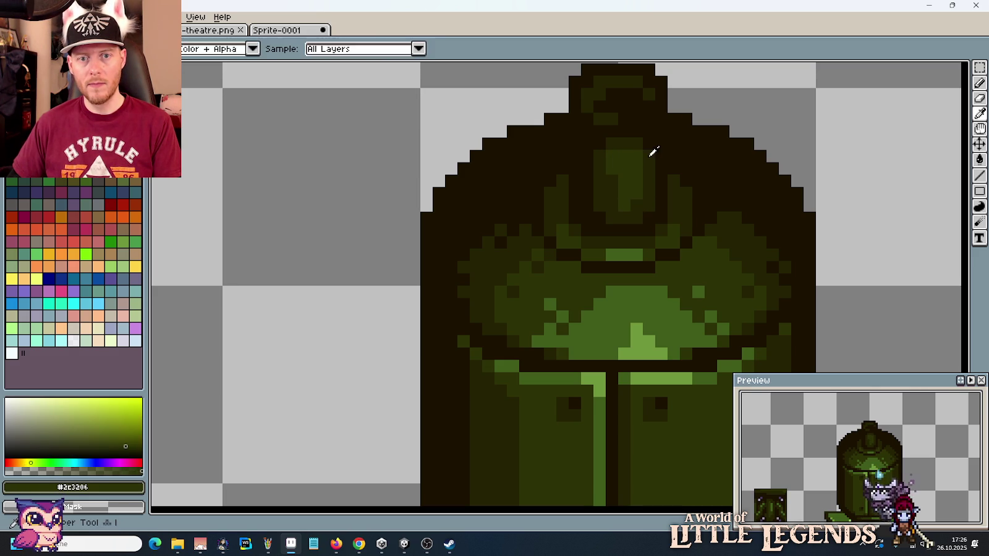
left_click_drag(636, 149, 612, 162)
Step: Add a few more dark pixels around the oval using the outline colour
left_click(627, 155, "alt")
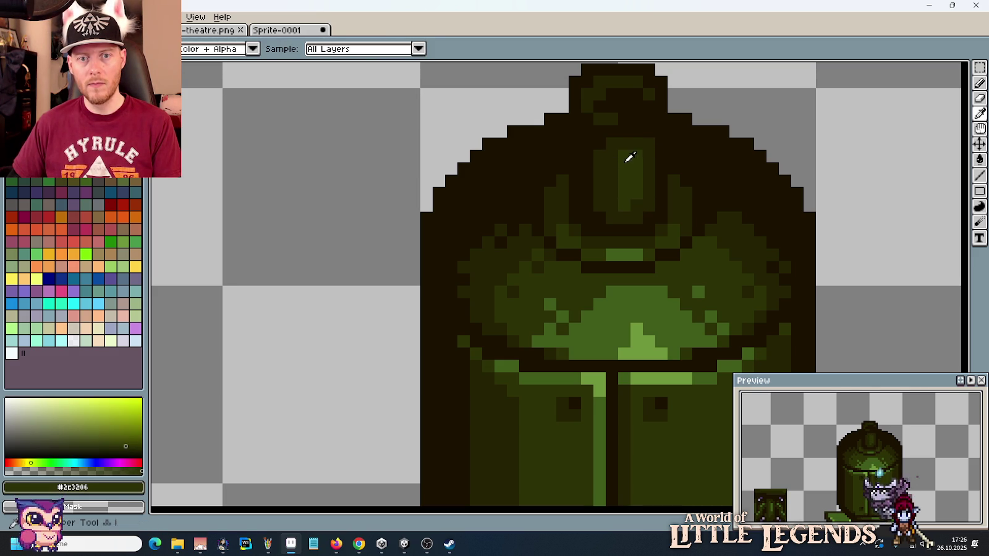
left_click(612, 179)
left_click(637, 204)
scroll(654, 182, "down", 2)
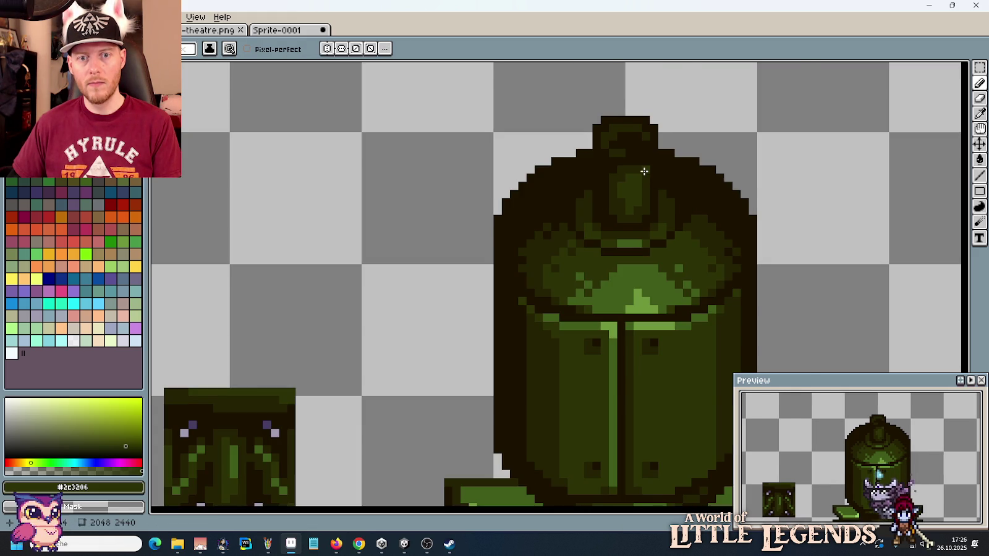
scroll(644, 171, "up", 1)
left_click(659, 161, "alt")
key("alt")
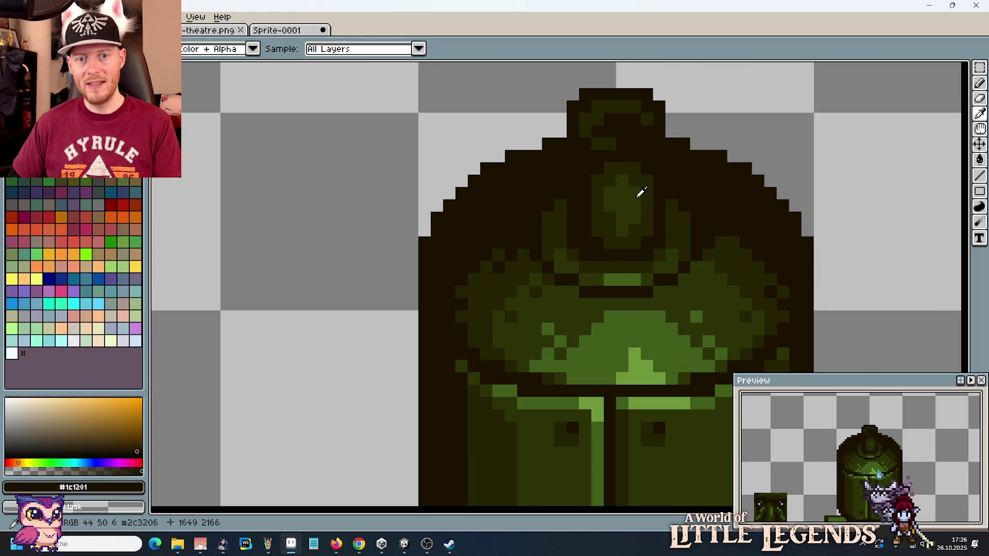
scroll(634, 179, "down", 1)
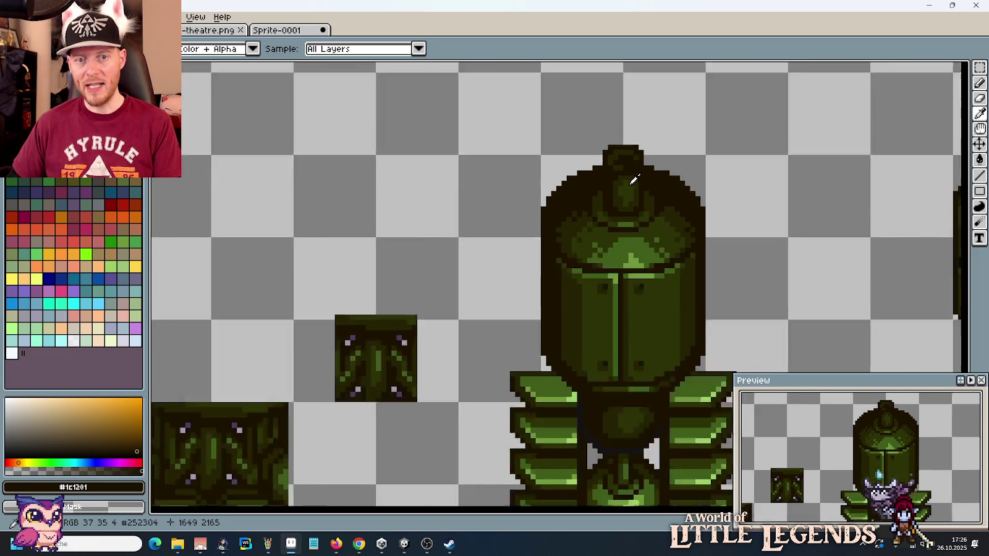
Step: Bring the left fins into view and start darkening the top-left fin with dark olive
scroll(679, 260, "down", 1)
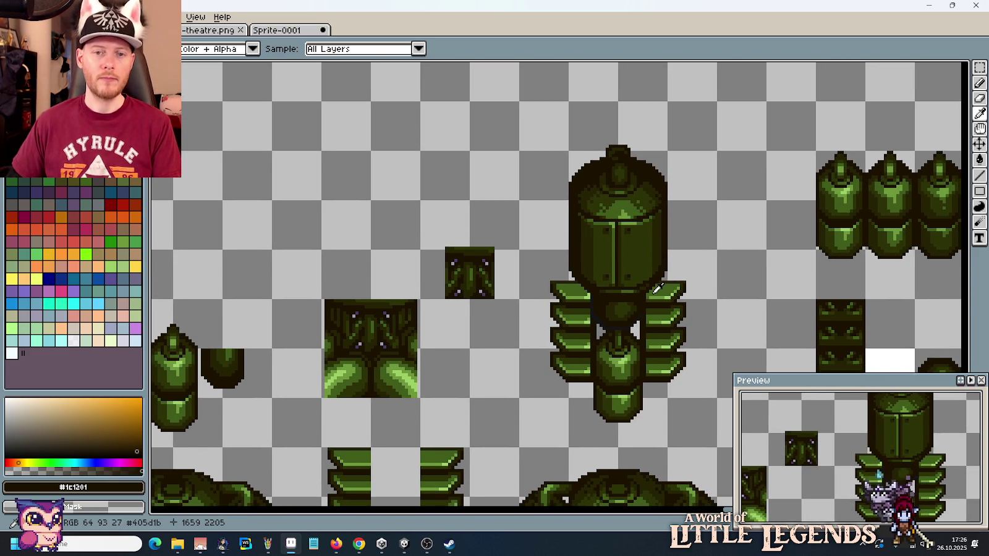
scroll(656, 259, "down", 1)
scroll(656, 253, "up", 2)
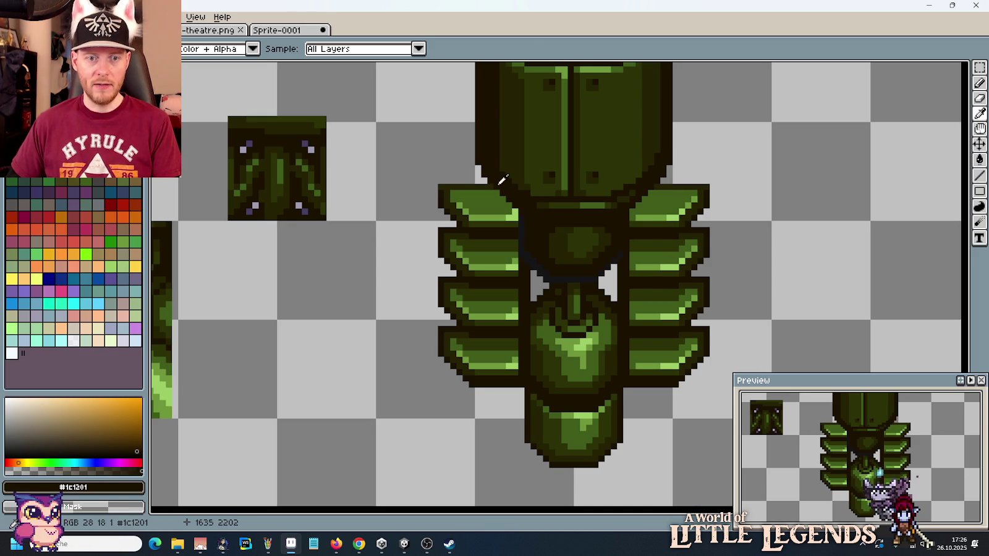
scroll(508, 342, "up", 1)
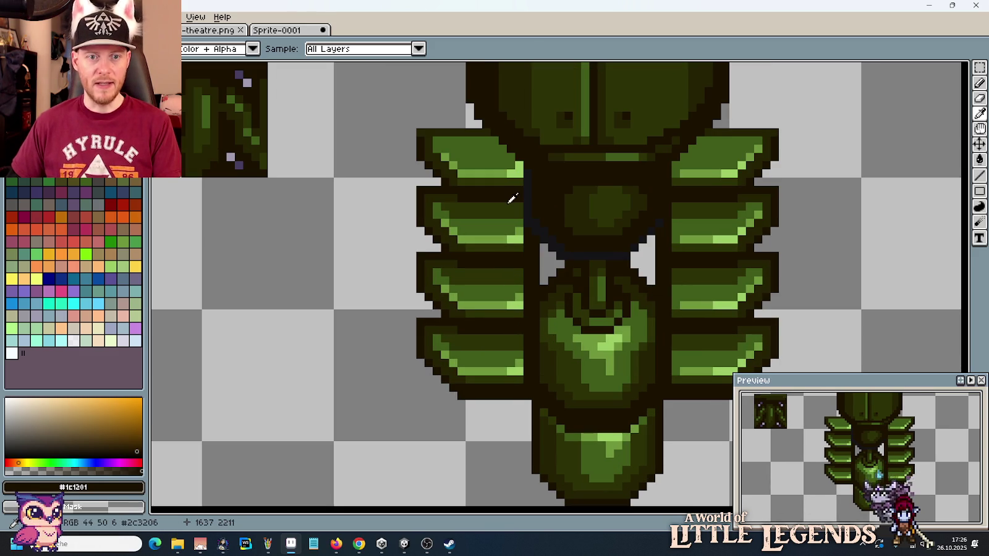
left_click_drag(496, 169, 532, 234)
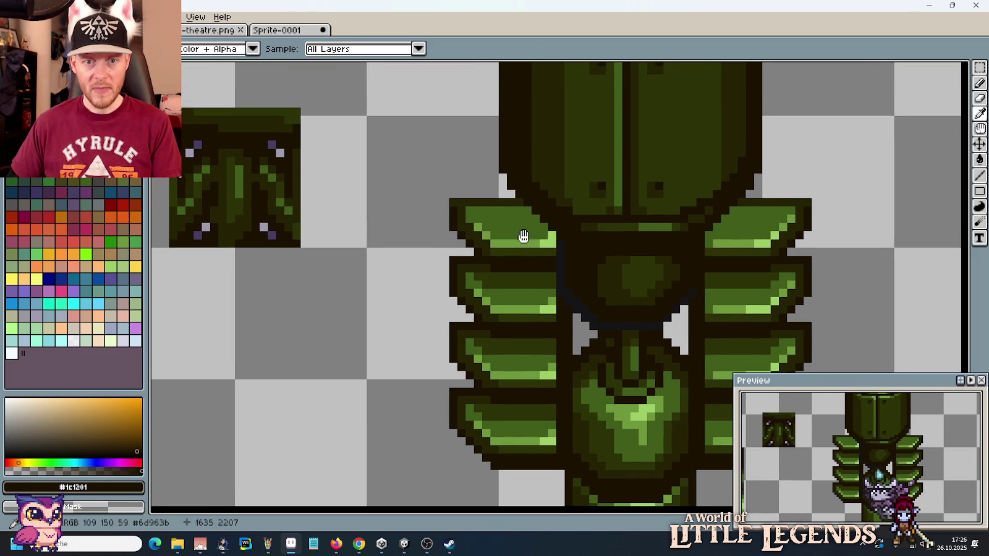
scroll(513, 223, "up", 1)
scroll(508, 211, "up", 1)
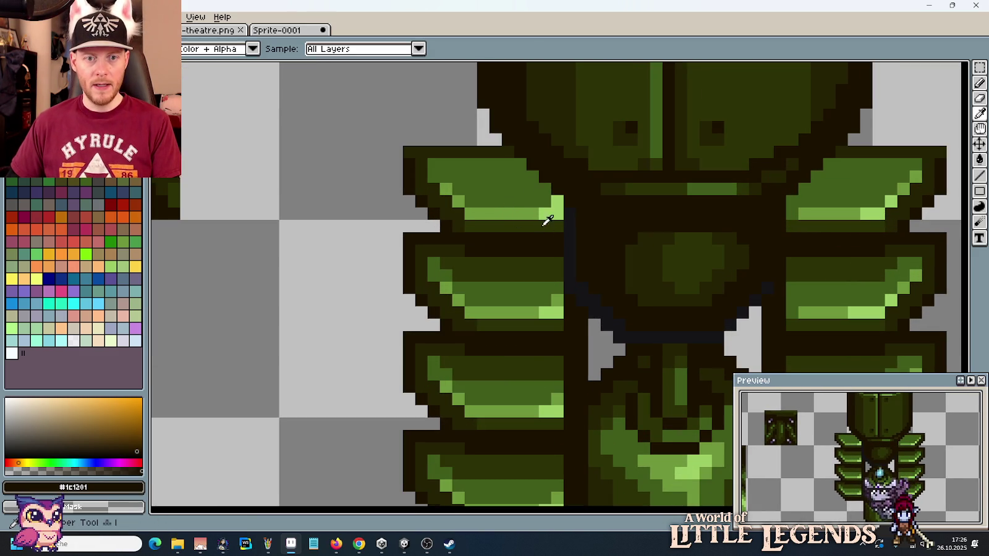
key("b")
left_click(512, 163)
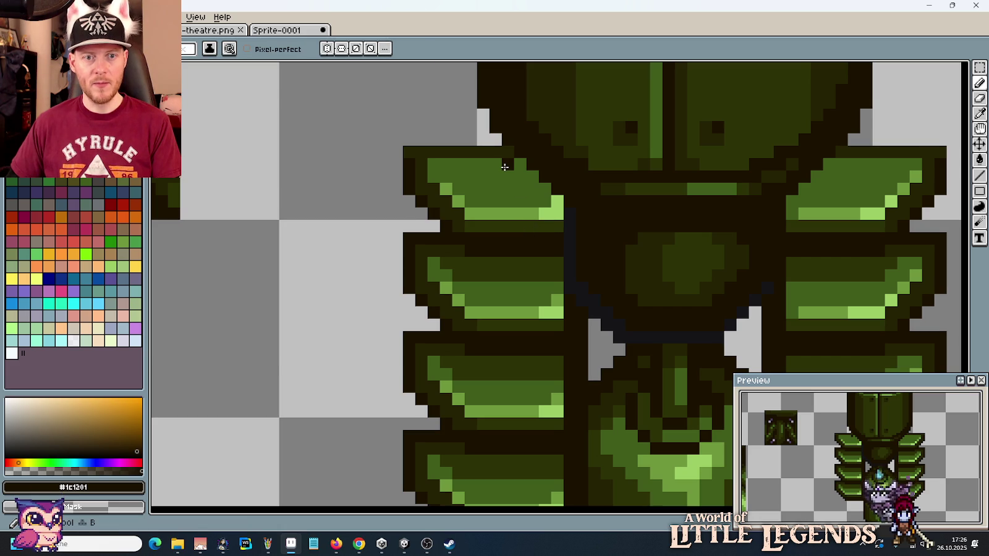
left_click(490, 149, "alt")
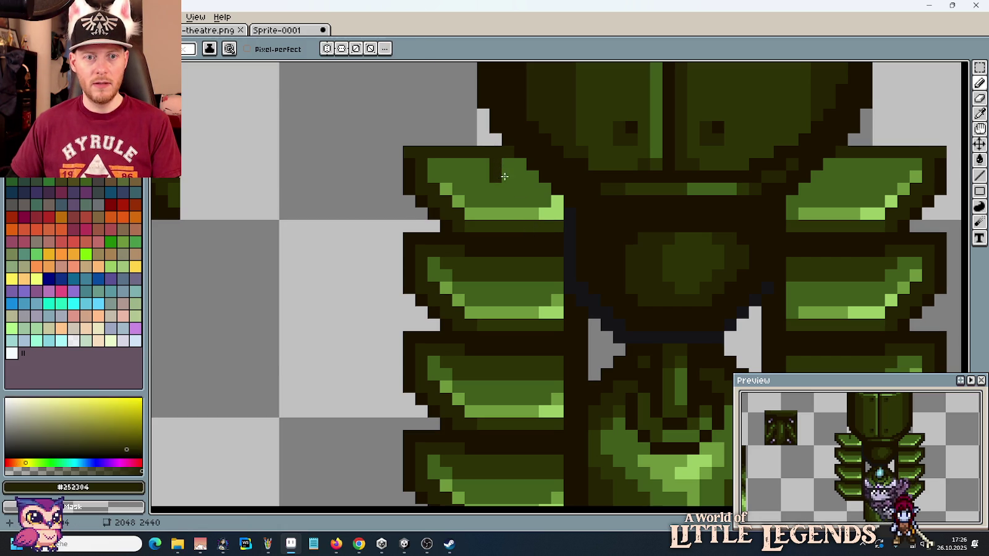
Step: Paint over the top-left fin's light-green highlight with dark #252304
left_click_drag(505, 178, 511, 185)
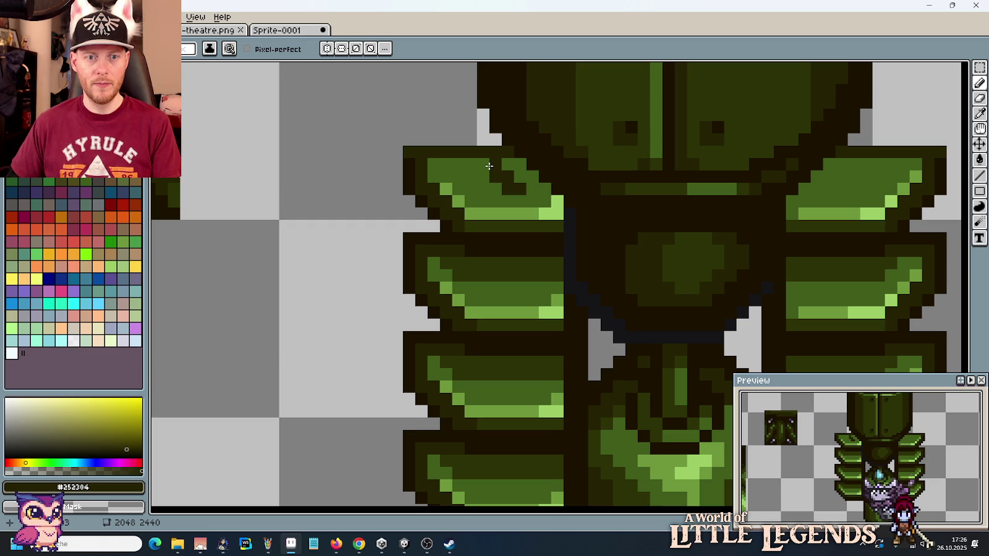
mouse_move(518, 198)
left_mouse_down()
mouse_move(544, 213)
mouse_move(556, 203)
mouse_move(533, 204)
mouse_move(509, 164)
left_mouse_up()
left_click(543, 192)
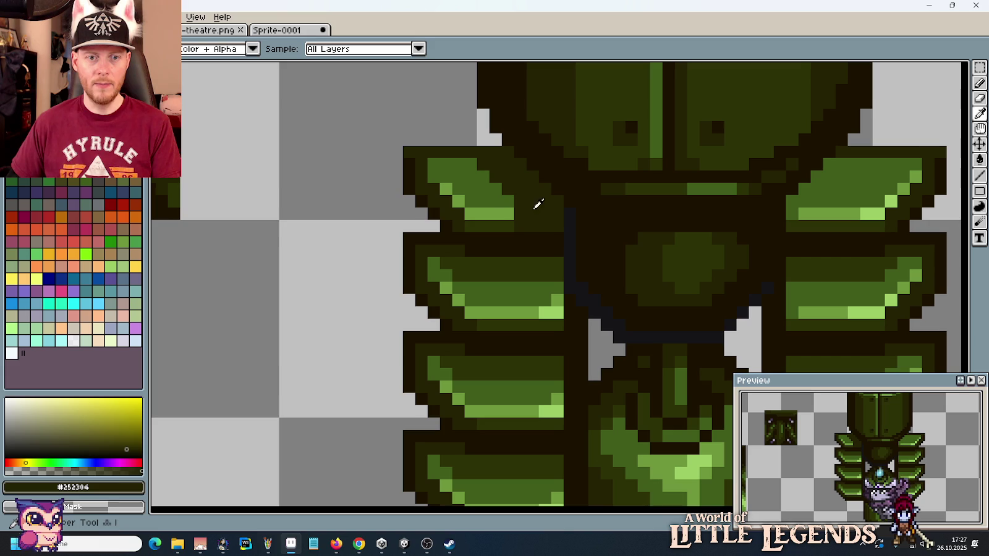
left_click(512, 203, "alt")
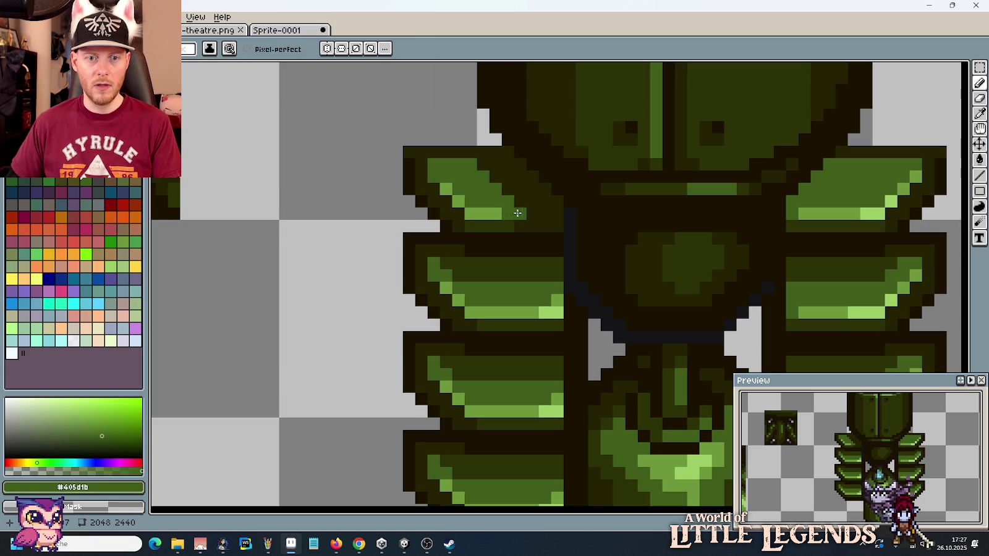
Step: Eyedrop the light, medium, dark olive and outline fin colours from the canvas
scroll(553, 229, "down", 2)
scroll(522, 216, "up", 1)
left_click(523, 220, "alt")
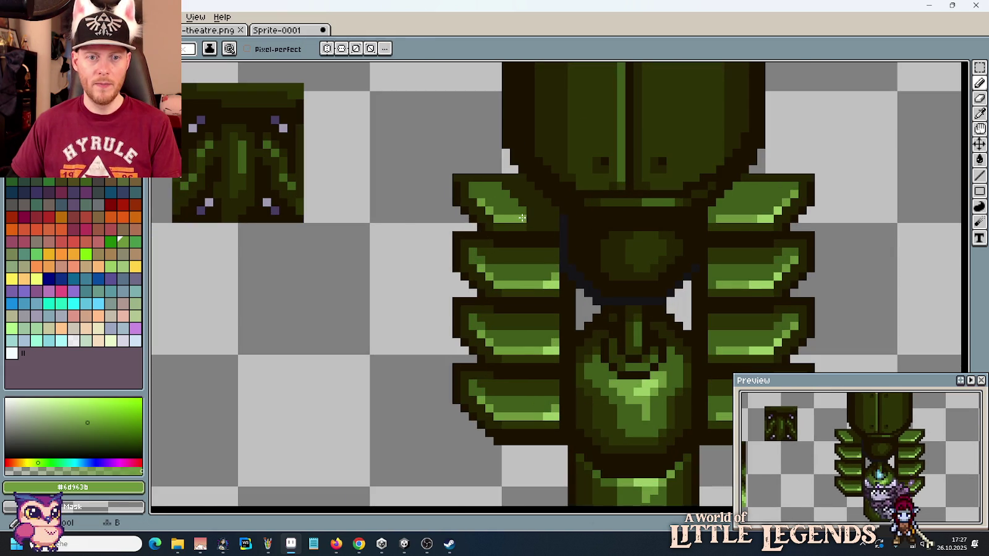
scroll(540, 291, "down", 2)
scroll(531, 234, "up", 1)
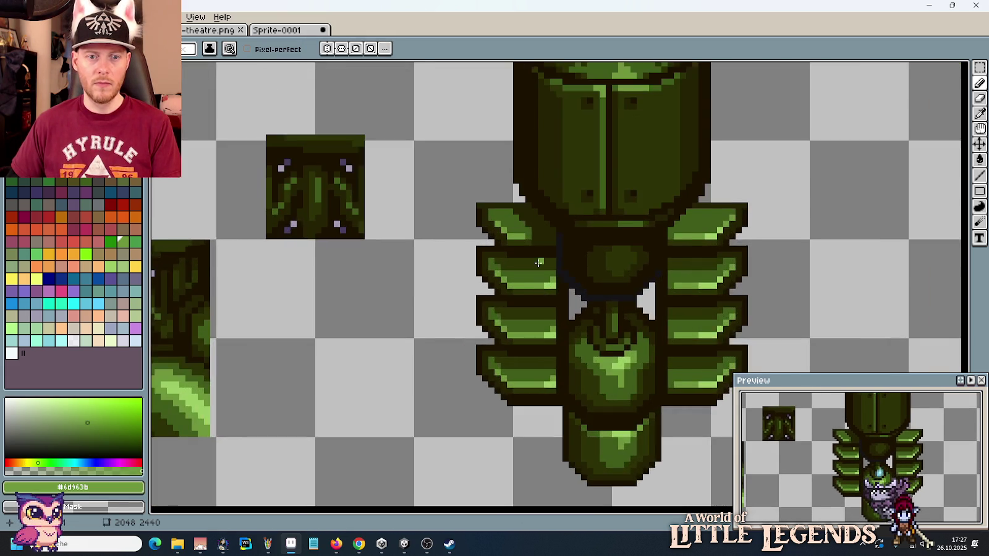
scroll(528, 223, "up", 1)
left_click(530, 226)
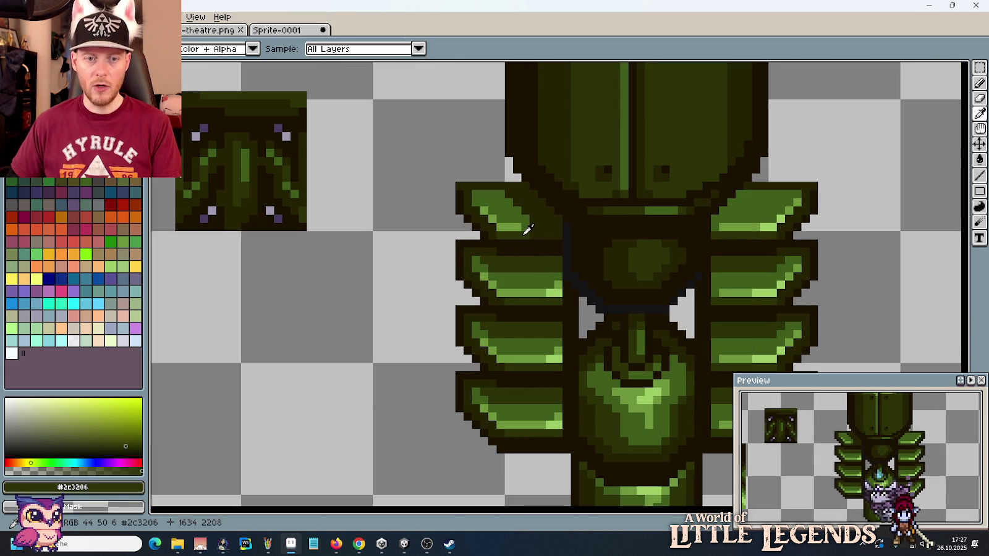
left_click(551, 230)
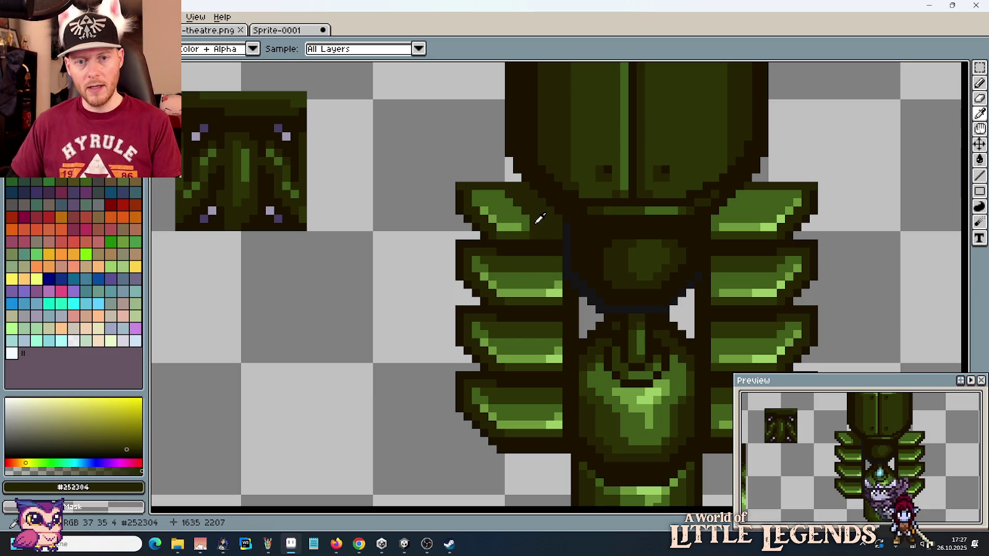
scroll(535, 227, "up", 1)
Step: Select and drop a small block of fin pixels, then sample the medium fin green
key("b")
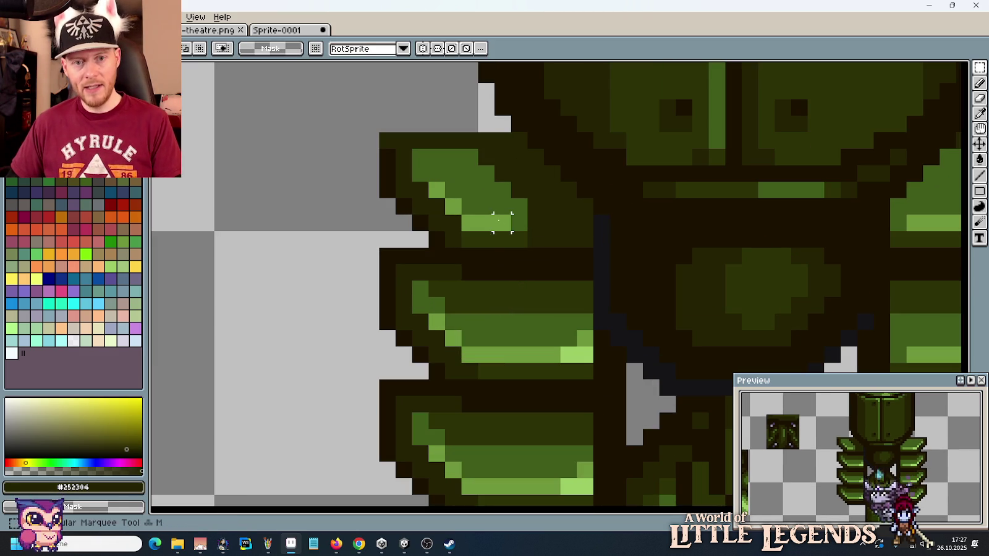
left_click_drag(509, 214, 544, 249)
key("ctrl+d")
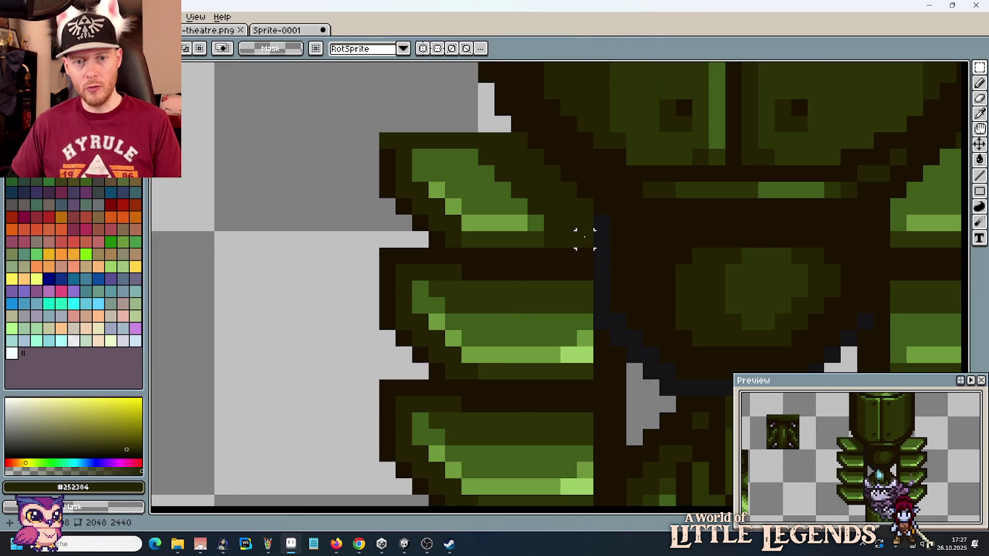
scroll(587, 260, "down", 4)
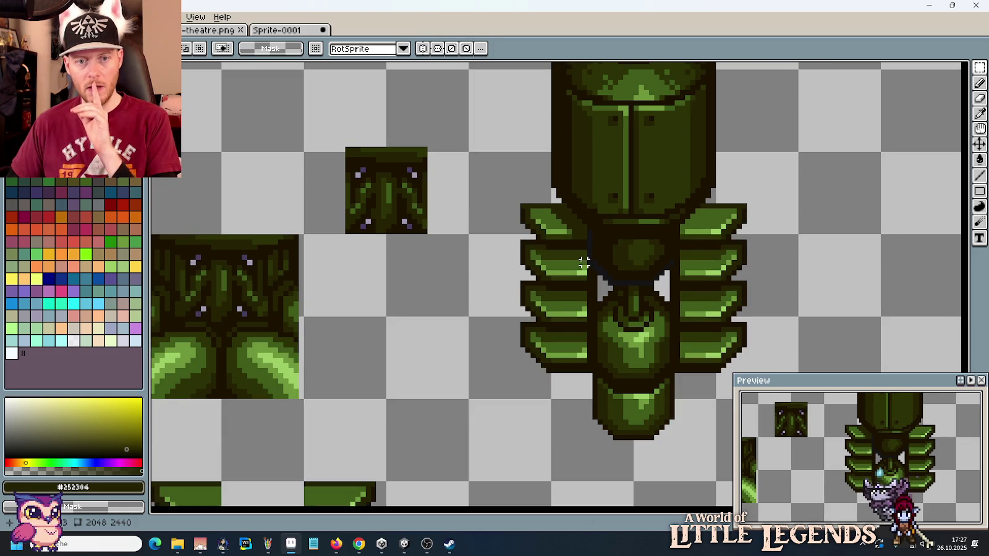
scroll(534, 194, "up", 2)
key("i")
left_click(533, 194)
key("b")
Step: Bucket-fill the top-left fin's upper area with dark olive #2c3206
scroll(548, 236, "down", 3)
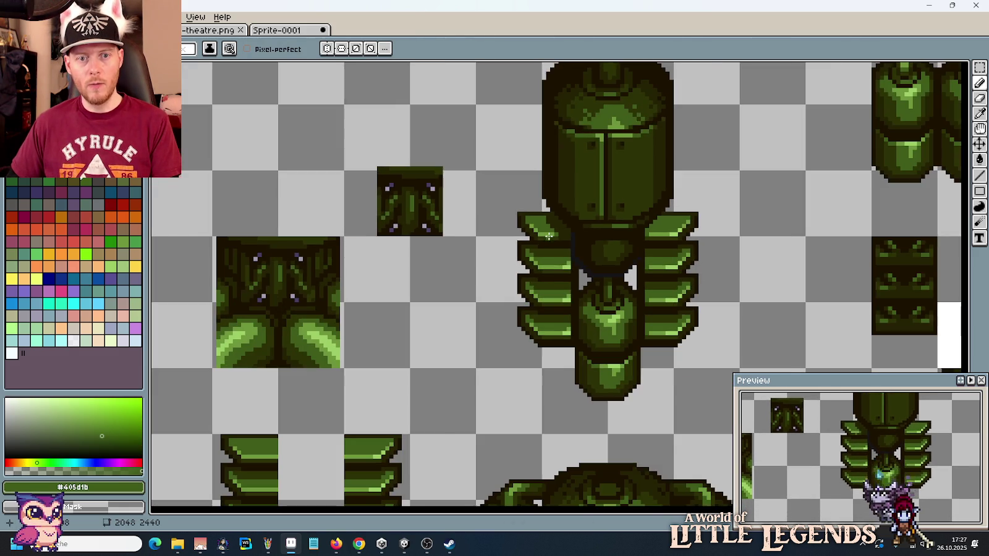
scroll(558, 239, "up", 3)
key("i")
left_click(549, 236)
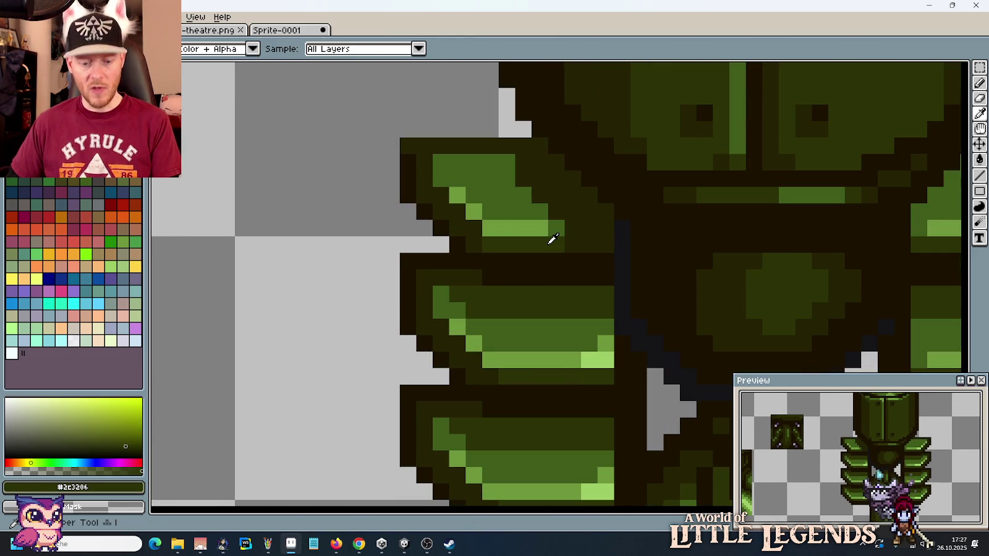
key("g")
left_click(487, 176)
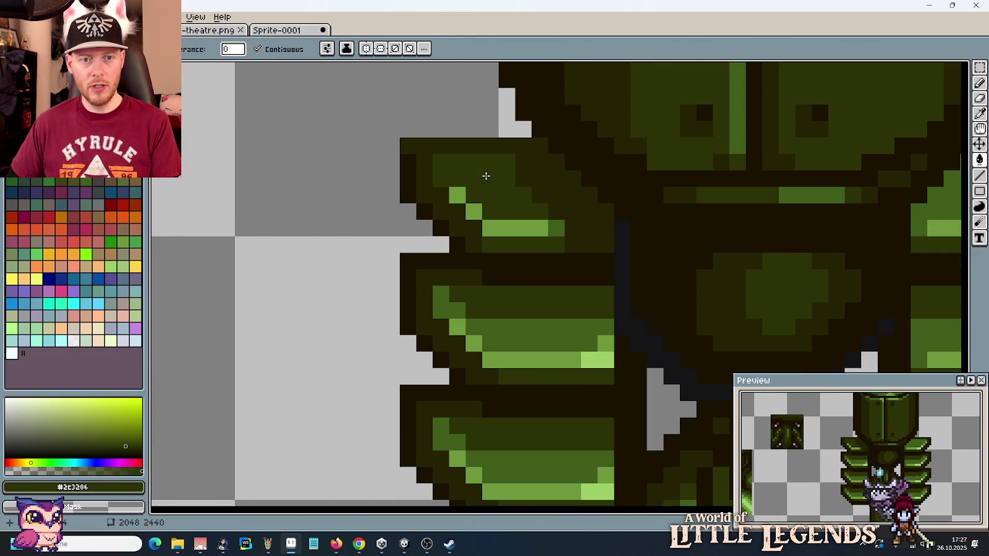
Step: Tone the top-left fin's light-green pixels down to medium green
key("i")
left_click(552, 228)
key("b")
mouse_move(457, 195)
left_mouse_down()
mouse_move(480, 216)
mouse_move(548, 227)
mouse_move(494, 244)
left_mouse_up()
key("i")
left_click(550, 243)
key("b")
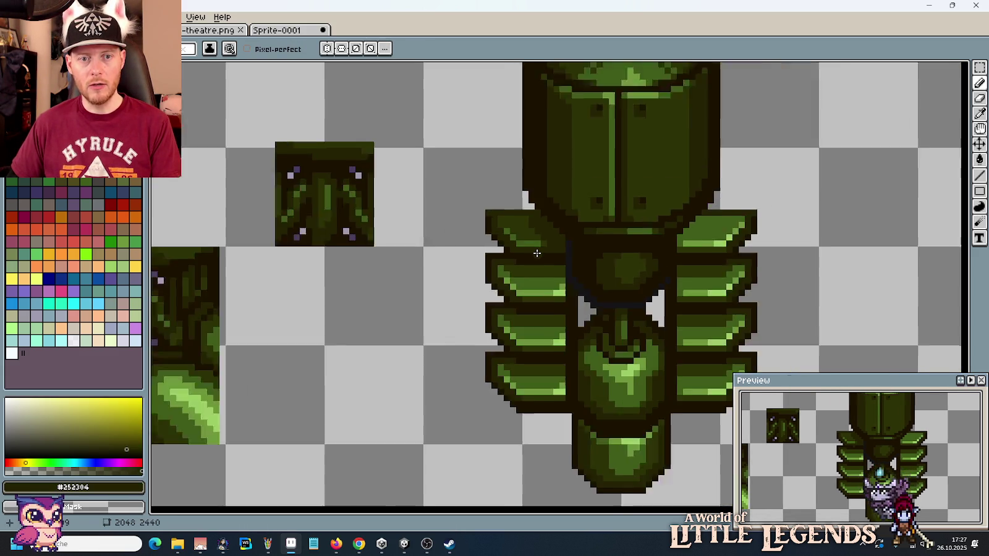
Step: Bucket-fill the top-right fin's upper area with the same dark olive
scroll(537, 259, "down", 3)
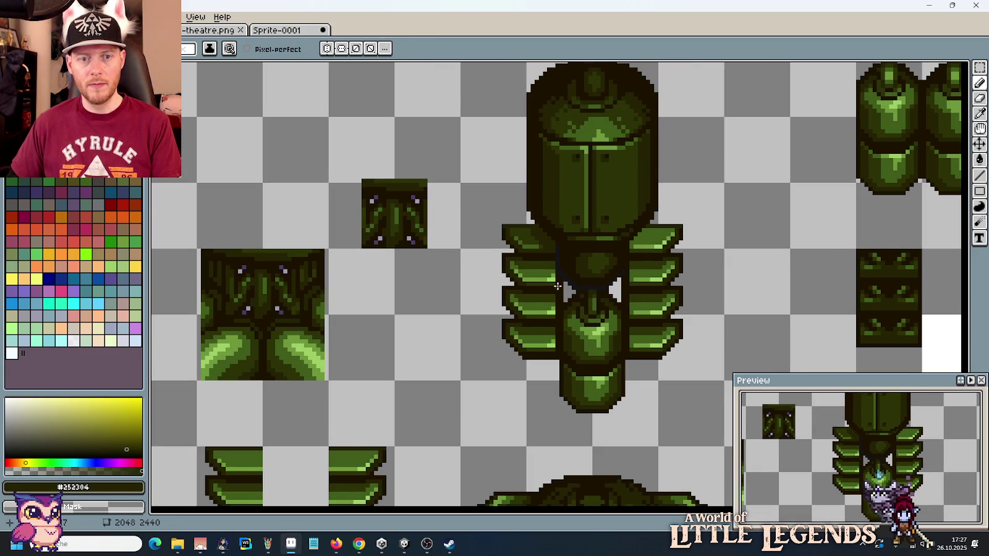
scroll(557, 286, "up", 1)
scroll(558, 286, "up", 1)
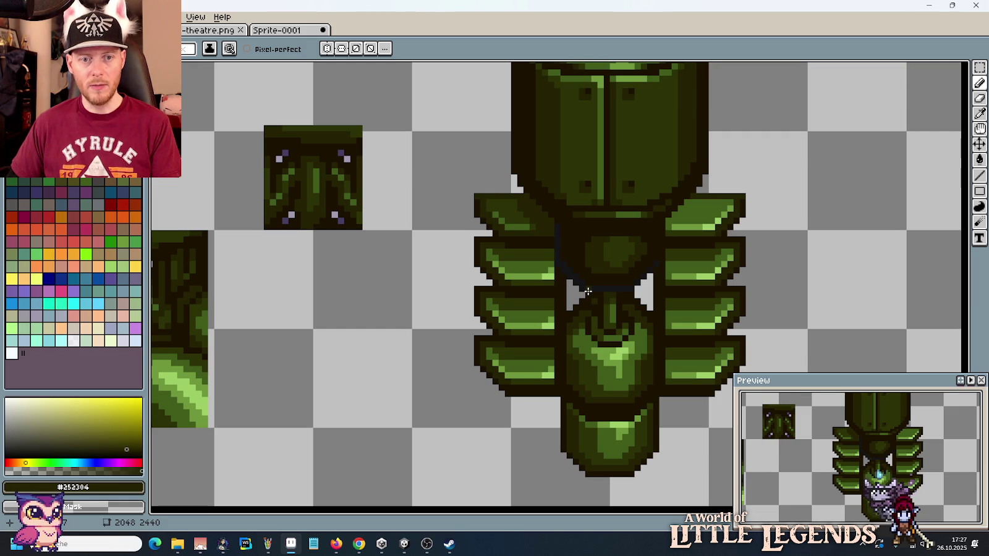
scroll(586, 290, "up", 2)
scroll(603, 241, "down", 1)
scroll(655, 216, "down", 1)
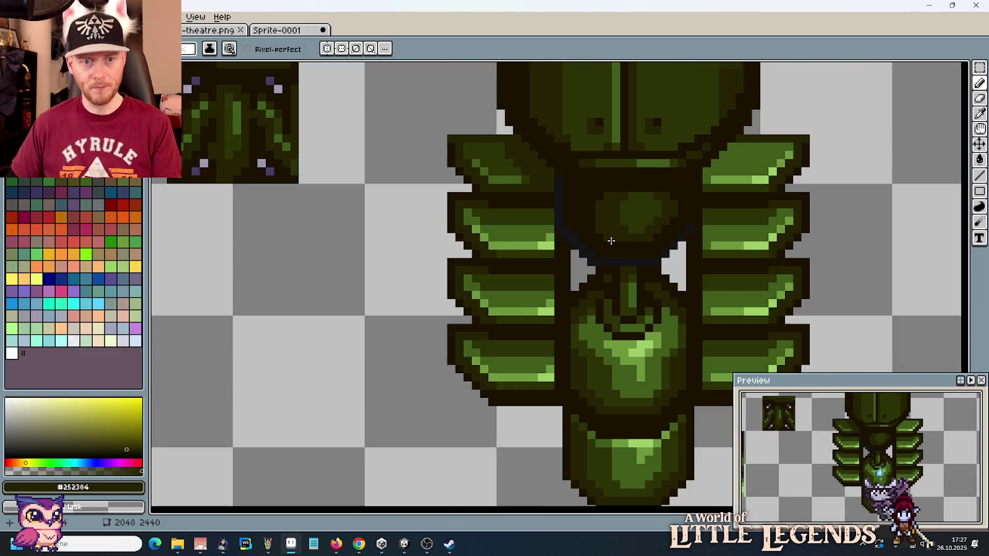
scroll(664, 185, "up", 1)
scroll(661, 191, "up", 2)
scroll(655, 205, "down", 1)
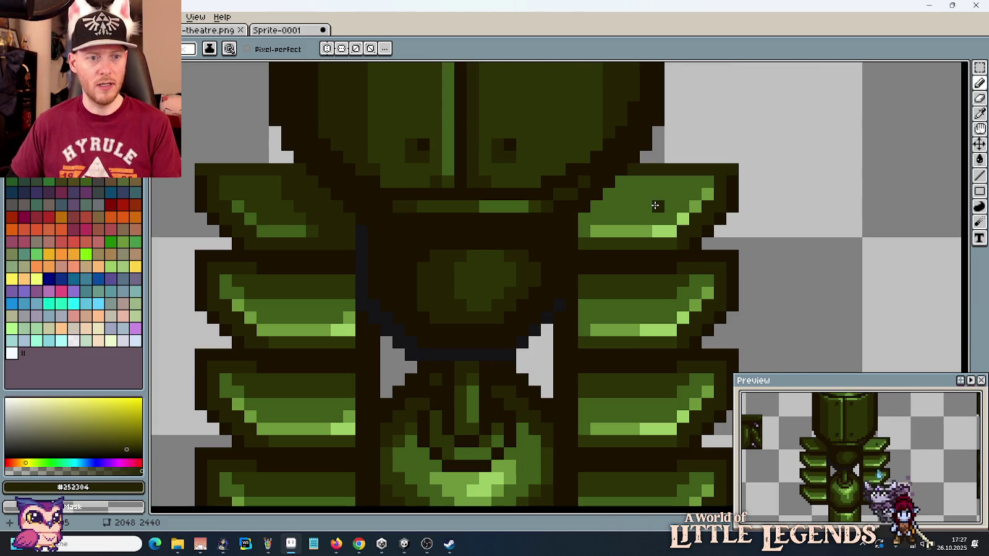
key("i")
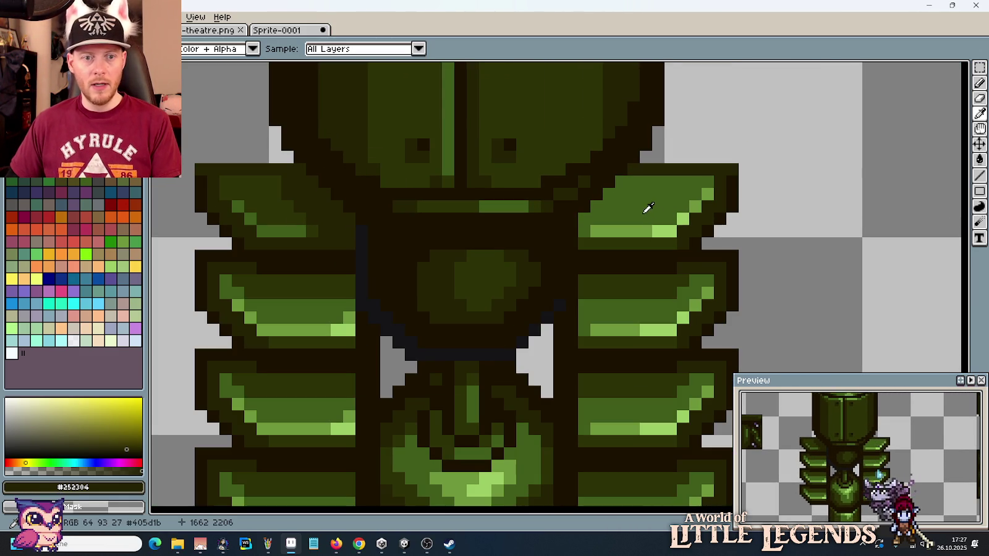
left_click(281, 195)
key("g")
left_click(647, 208)
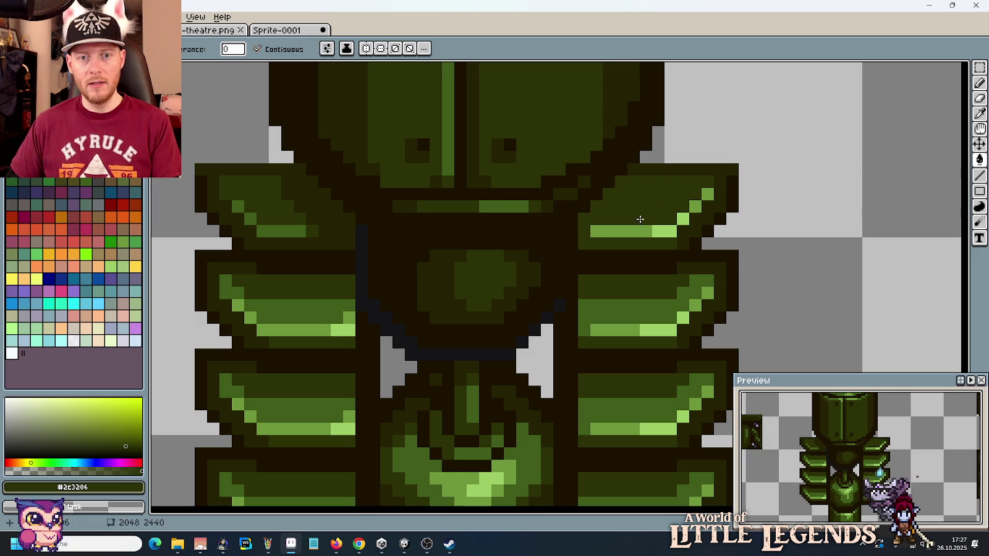
Step: Add darkest-outline pixels along the top-right fin's edge
key("i")
left_click(657, 253)
key("b")
left_click_drag(669, 244, 587, 246)
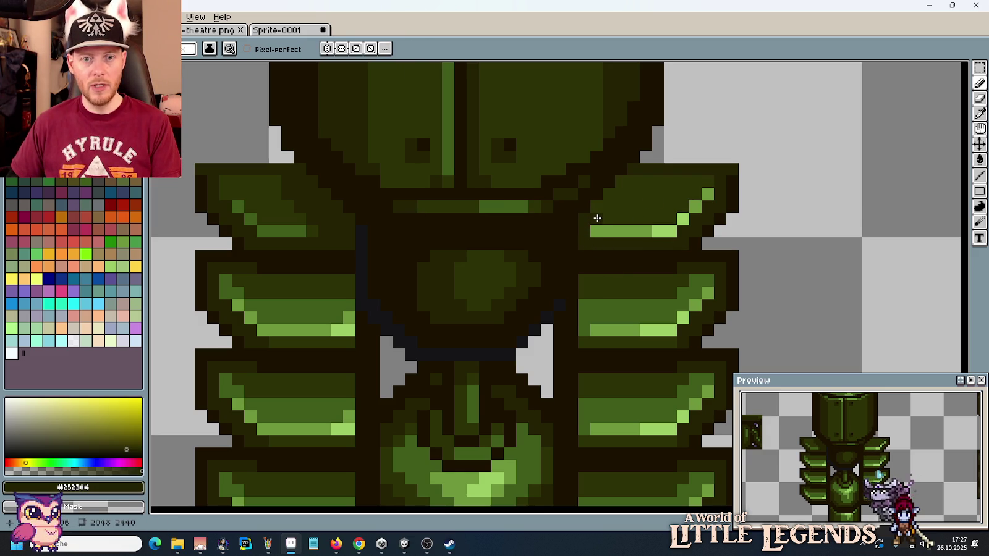
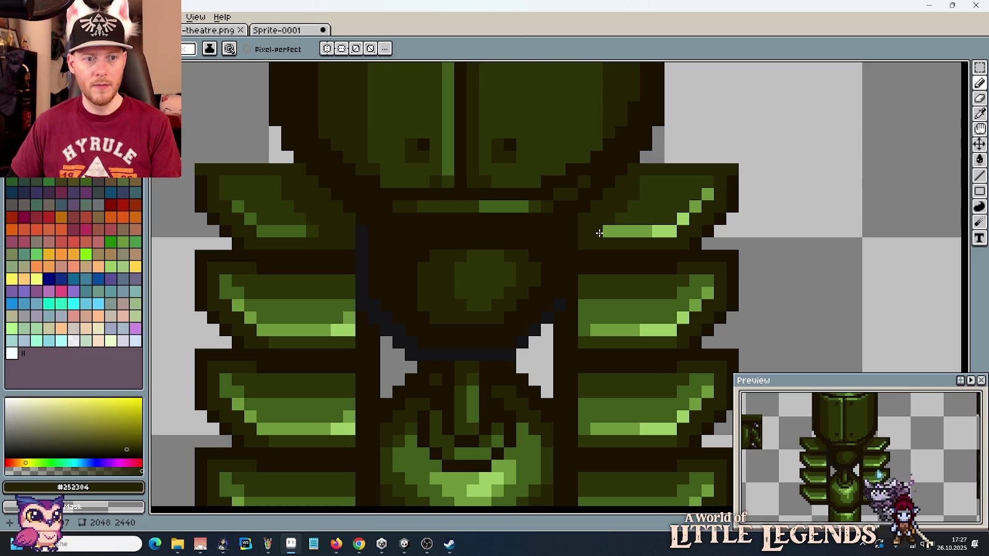
Step: Repaint the top right fin's light-green highlight pixels with the darker fin greens
key("i")
left_click(629, 215)
key("b")
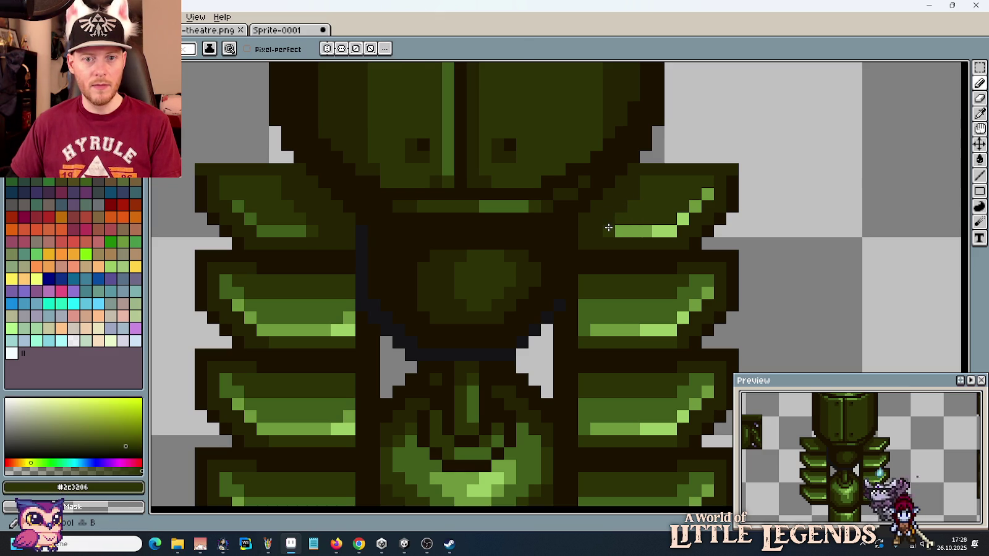
left_click(298, 227, "alt")
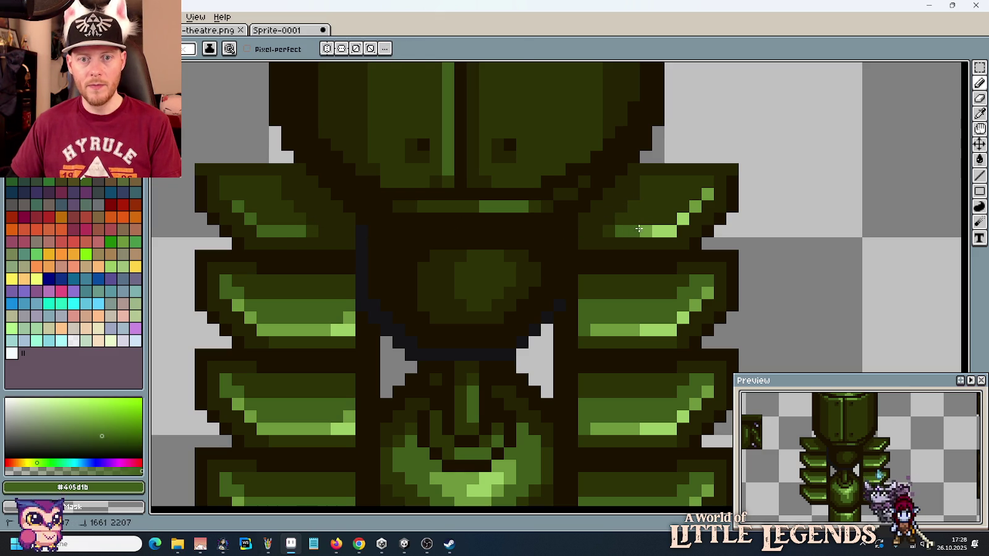
left_click(634, 326, "alt")
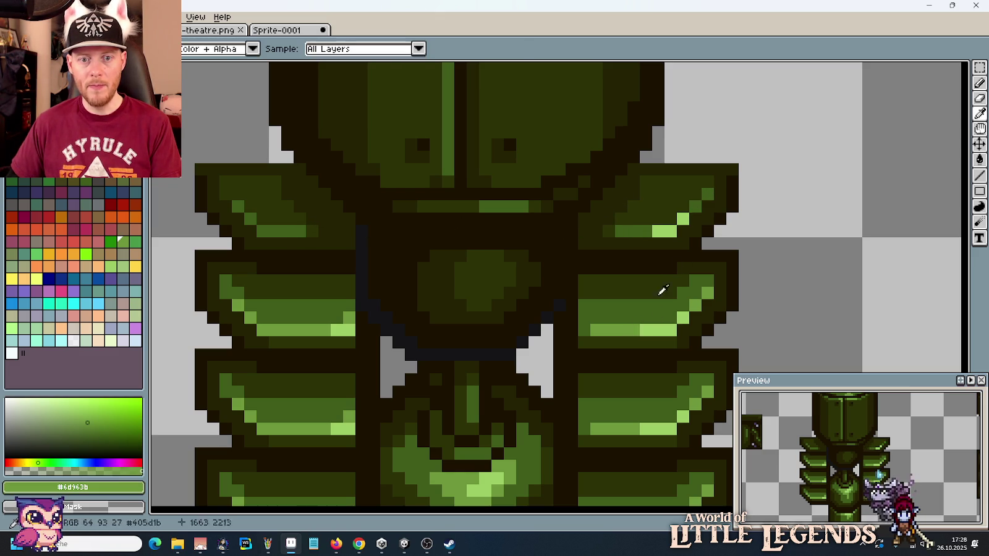
left_click(658, 232)
left_click(682, 220)
Step: Pan and scroll around the sprite sheet to bring more of it into view
scroll(658, 268, "down", 3)
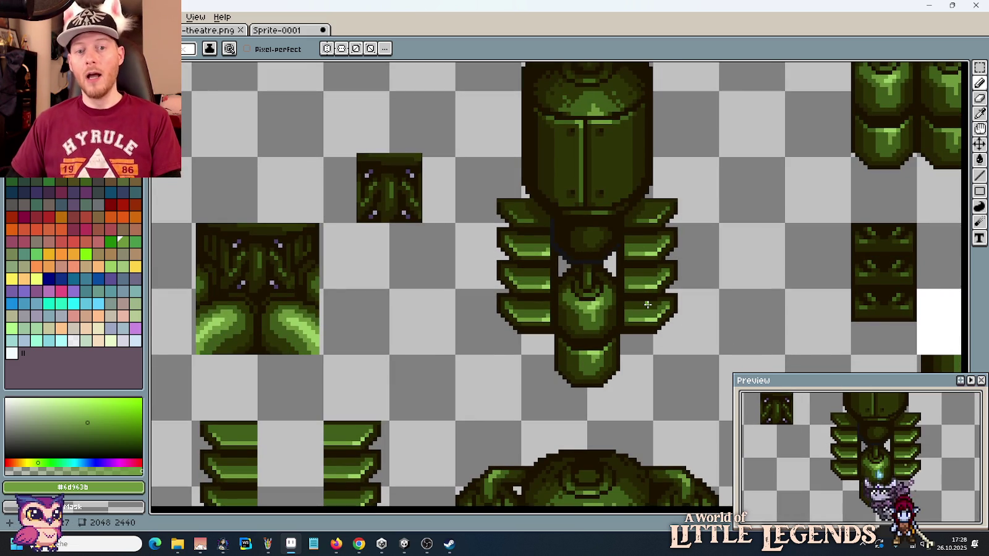
scroll(618, 312, "up", 1)
scroll(618, 312, "up", 2)
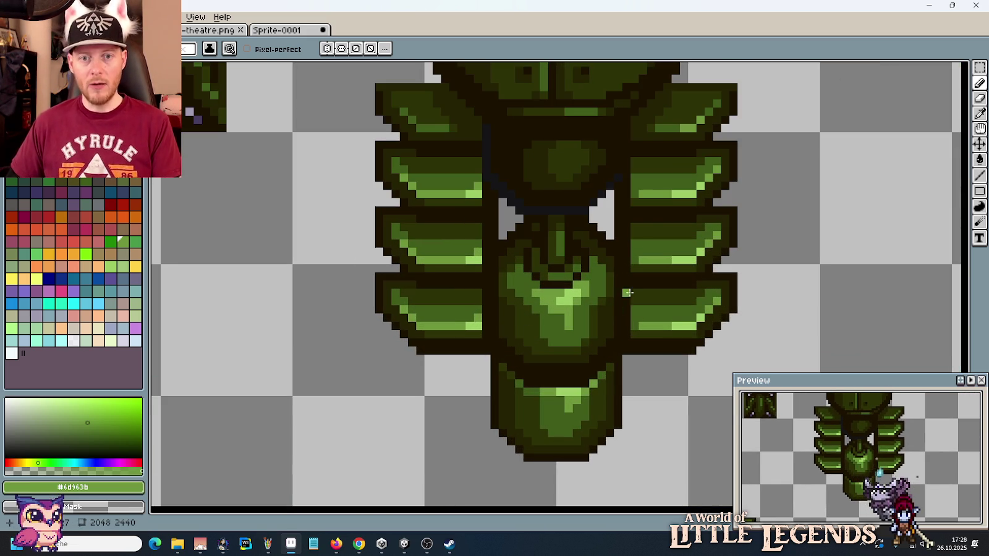
scroll(634, 307, "down", 4)
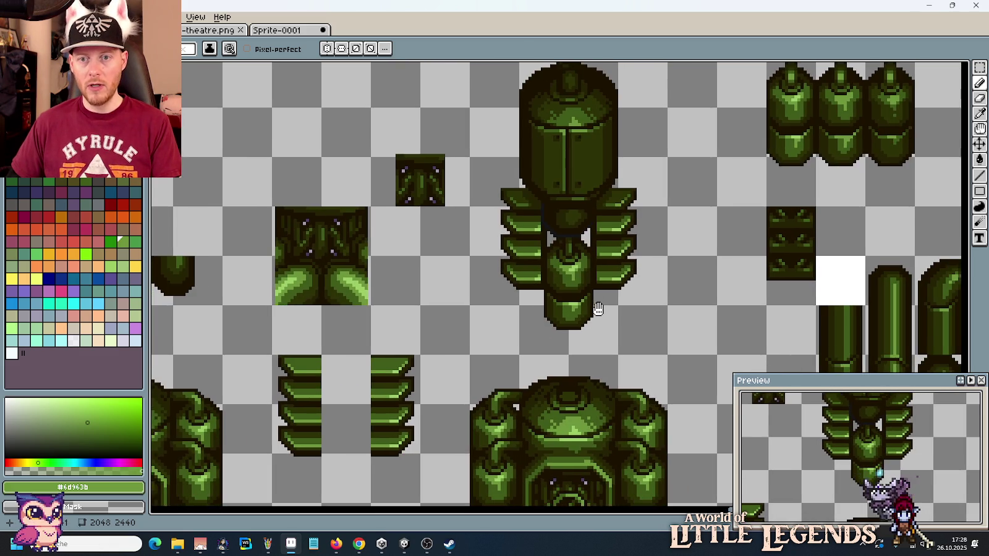
left_click_drag(638, 339, 622, 189)
scroll(558, 233, "down", 2)
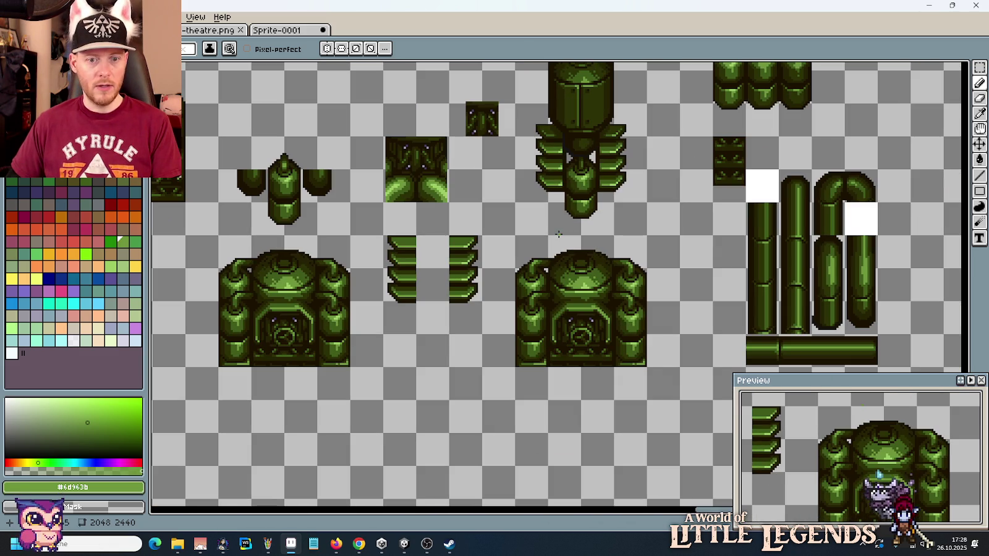
scroll(426, 254, "left", 1)
scroll(426, 254, "left", 5)
scroll(394, 219, "down", 3)
scroll(393, 219, "up", 2)
scroll(394, 219, "up", 4)
scroll(573, 253, "up", 1)
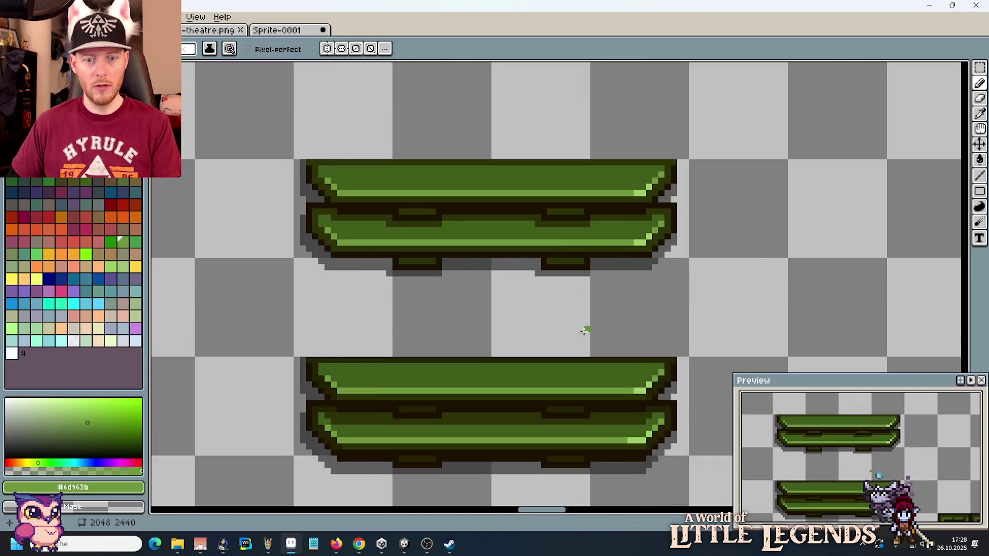
scroll(581, 309, "down", 2)
scroll(588, 151, "up", 3)
scroll(587, 151, "up", 1)
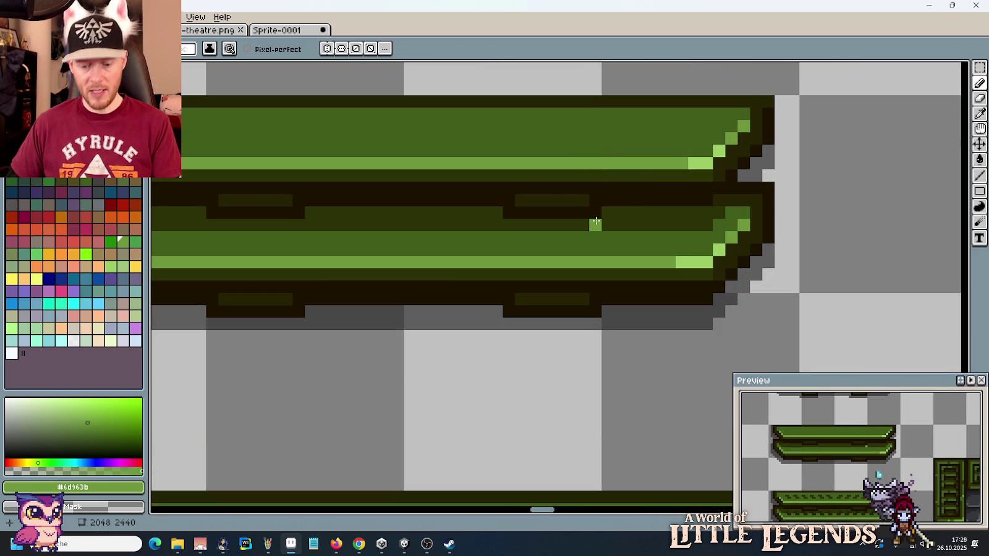
Step: Select the dark strip beneath the green platform tile with a rectangular selection
key("m")
left_click_drag(594, 311, 495, 286)
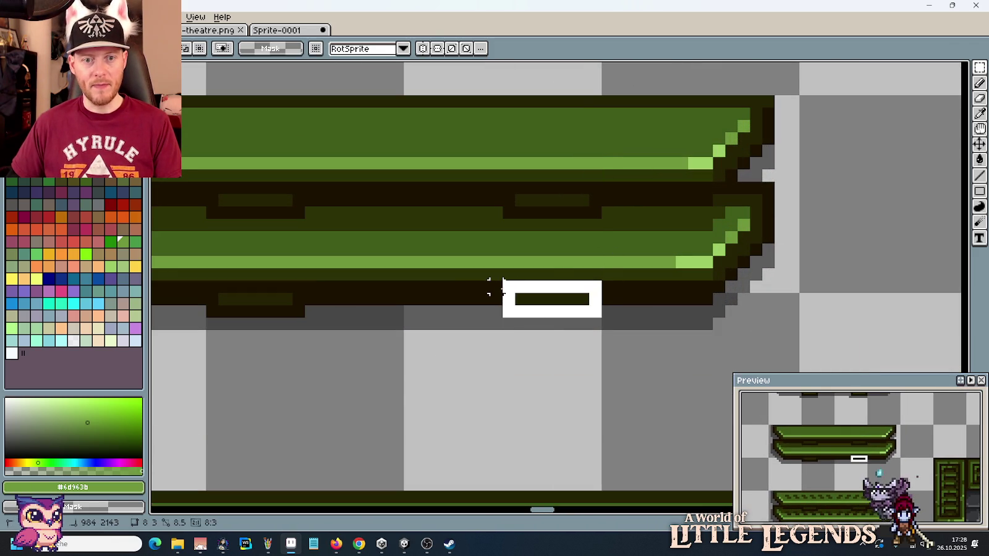
scroll(504, 290, "down", 2)
scroll(560, 280, "down", 1)
scroll(417, 155, "up", 2)
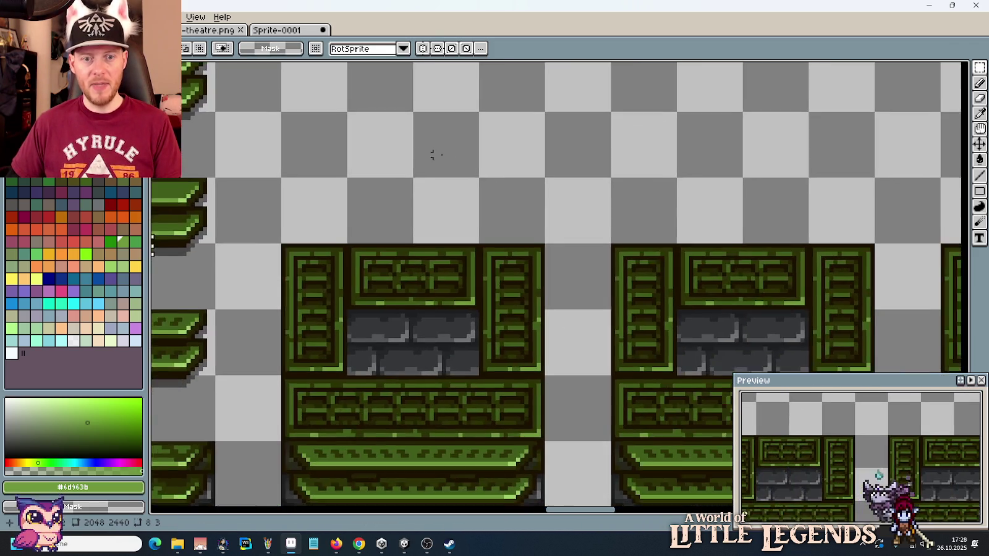
scroll(388, 154, "up", 1)
scroll(388, 154, "down", 2)
scroll(371, 234, "right", 5)
scroll(514, 270, "right", 1)
scroll(658, 244, "up", 1)
scroll(658, 244, "up", 2)
scroll(704, 254, "up", 1)
scroll(706, 254, "up", 1)
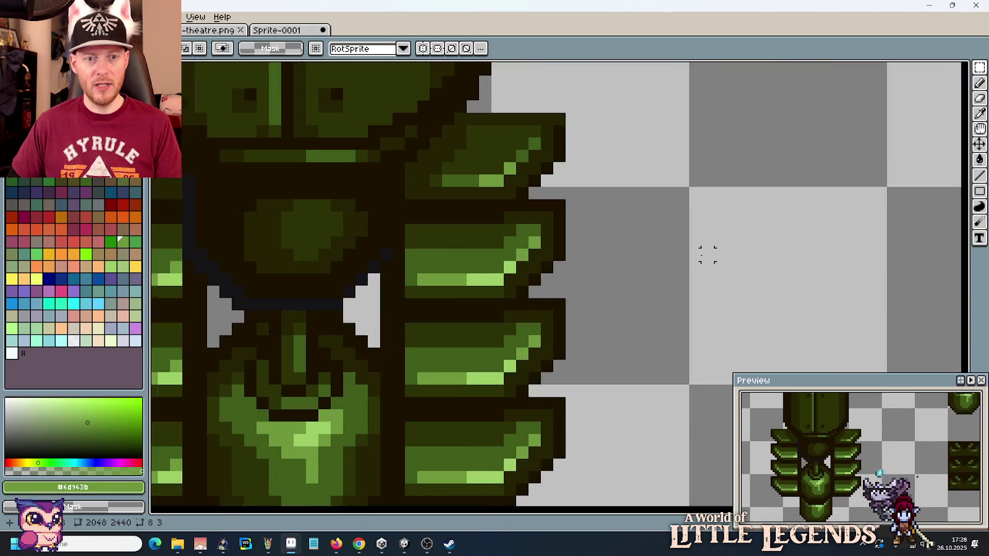
scroll(669, 213, "up", 1)
scroll(669, 213, "down", 1)
scroll(679, 229, "down", 1)
scroll(680, 229, "up", 1)
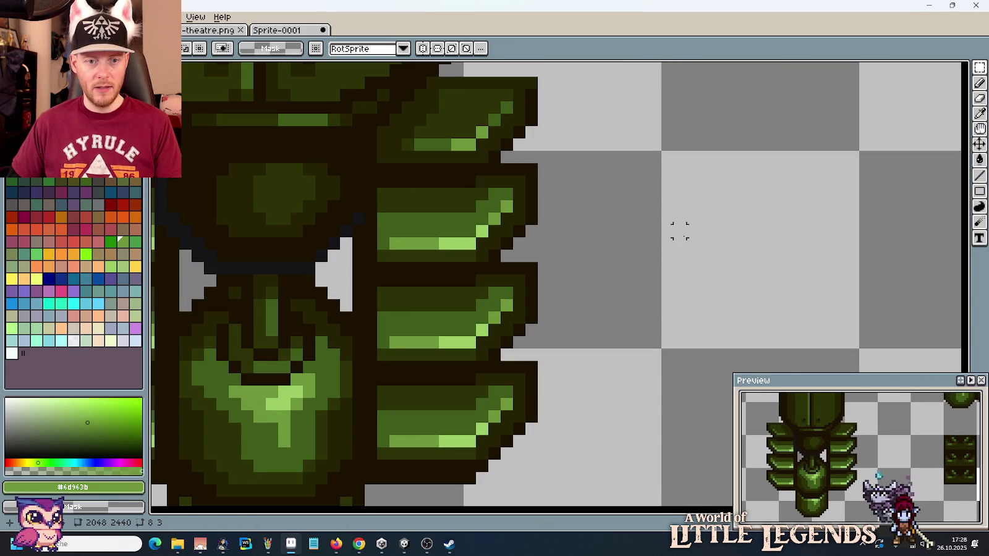
Step: Paste the copied dark strip and place it beside the finned machine
key("ctrl+v")
left_click_drag(570, 287, 707, 289)
scroll(707, 290, "up", 1)
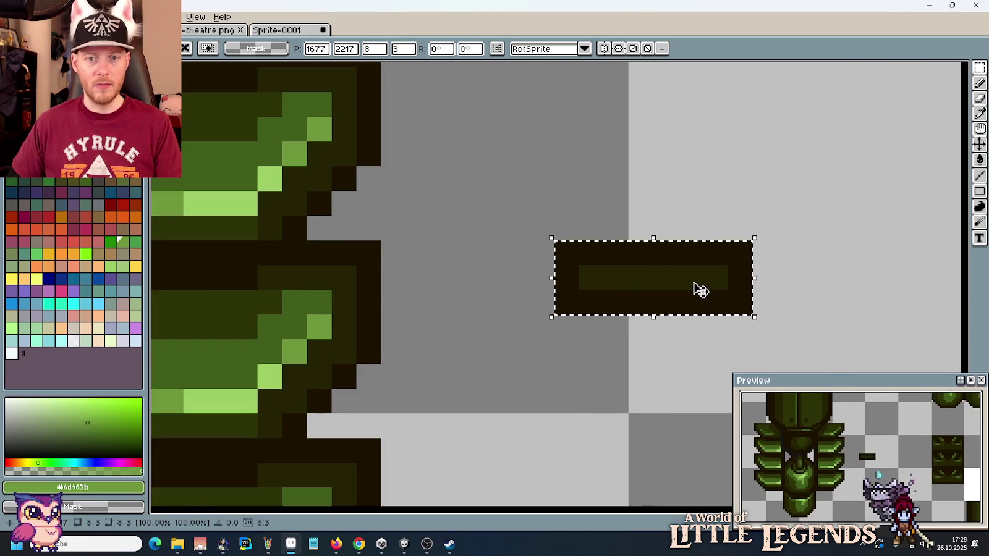
scroll(766, 299, "down", 3)
scroll(694, 320, "down", 1)
scroll(666, 294, "down", 1)
scroll(607, 298, "up", 1)
scroll(713, 386, "up", 2)
scroll(713, 387, "up", 3)
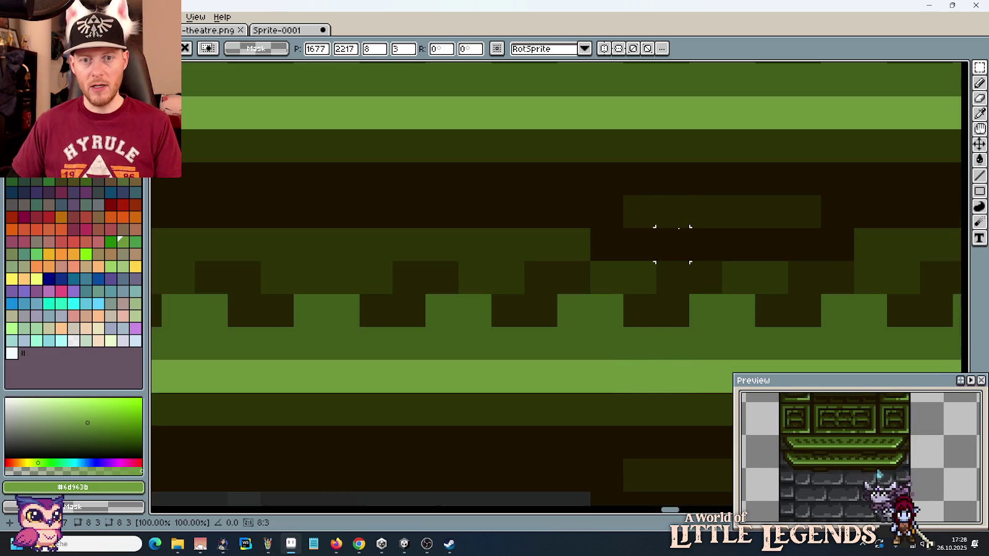
scroll(678, 239, "down", 2)
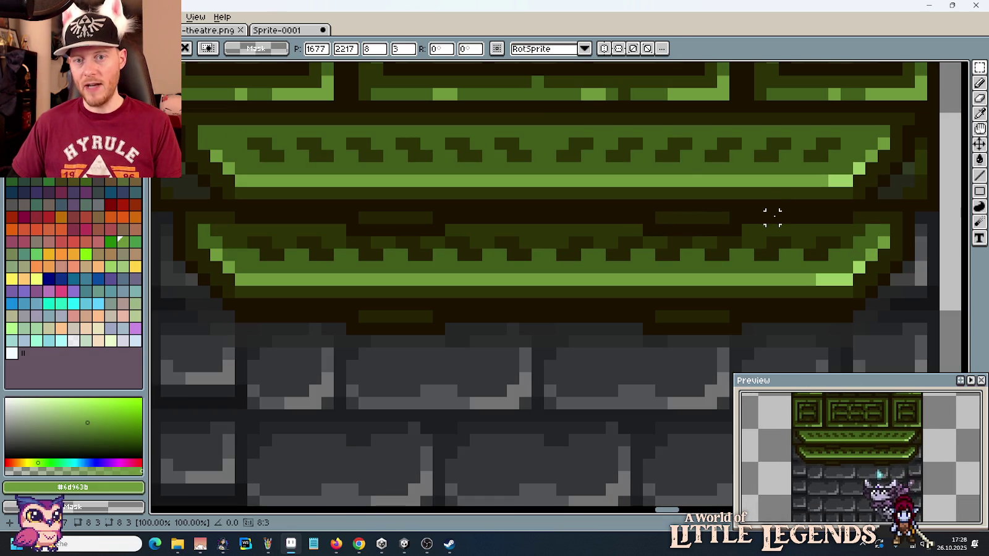
Step: Shorten the pasted dark bar by covering its end, and commit the pixels
left_click_drag(735, 217, 618, 226)
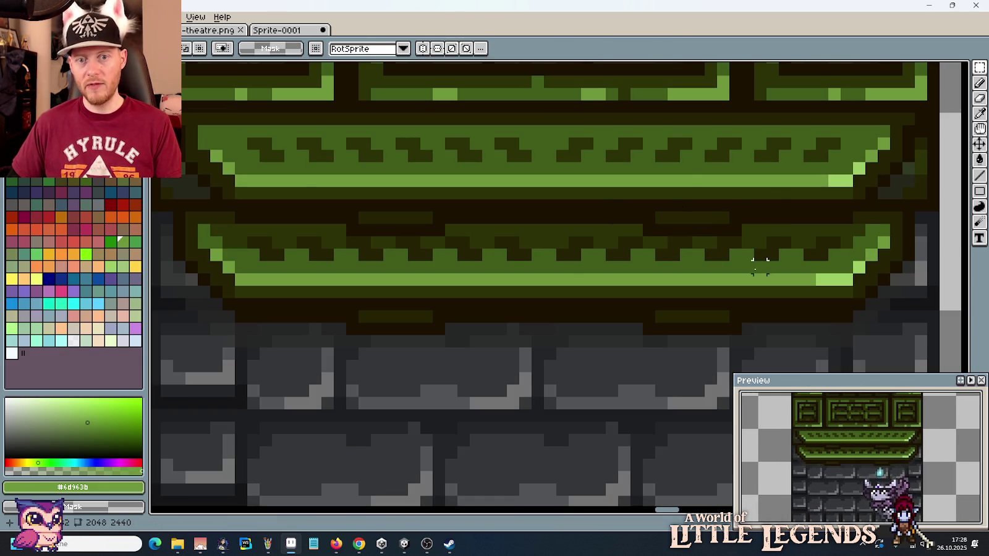
scroll(458, 241, "down", 2)
scroll(458, 242, "down", 2)
scroll(556, 278, "down", 1)
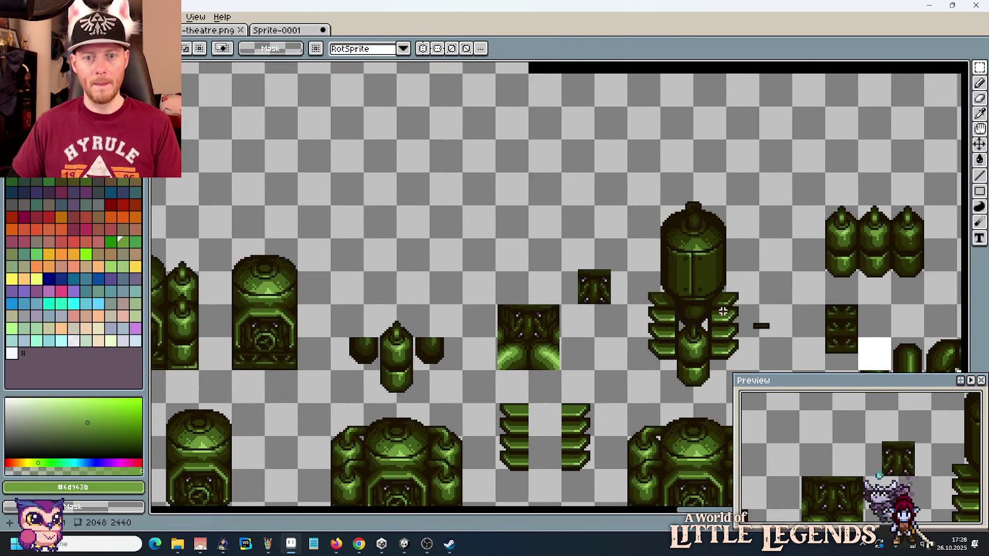
scroll(599, 315, "up", 2)
scroll(599, 315, "up", 3)
scroll(633, 273, "up", 1)
left_click_drag(902, 139, 748, 292)
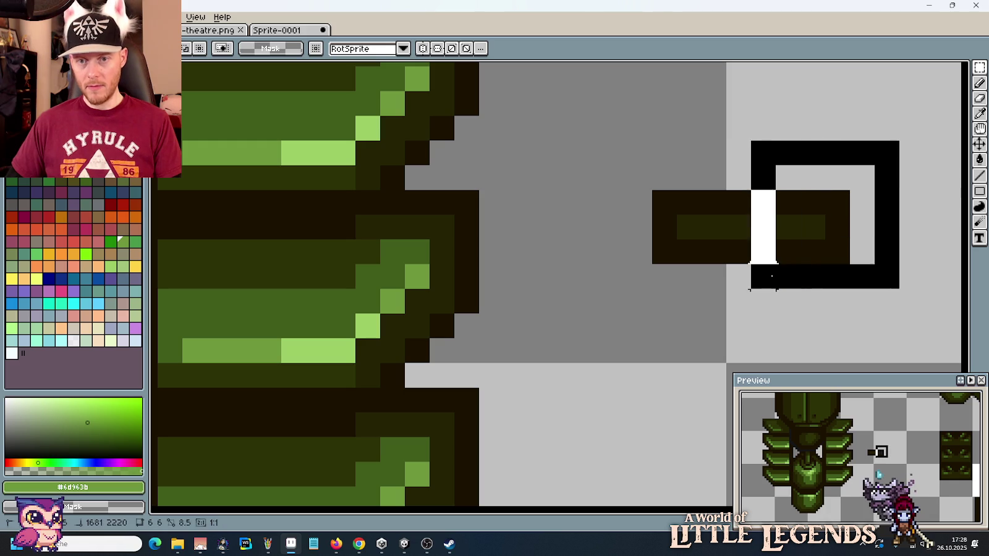
left_click_drag(831, 250, 723, 254)
key("Return")
Step: Set the dark bar into the right-hand fins, nudged one pixel left and down
scroll(607, 247, "down", 1)
scroll(654, 267, "down", 1)
left_click_drag(654, 267, 671, 276)
mouse_move(657, 233)
left_mouse_down()
mouse_move(778, 312)
mouse_move(584, 227)
mouse_move(585, 356)
mouse_move(409, 220)
mouse_move(405, 364)
left_mouse_up()
key("Left")
key("Down")
key("ctrl+d")
scroll(675, 254, "down", 2)
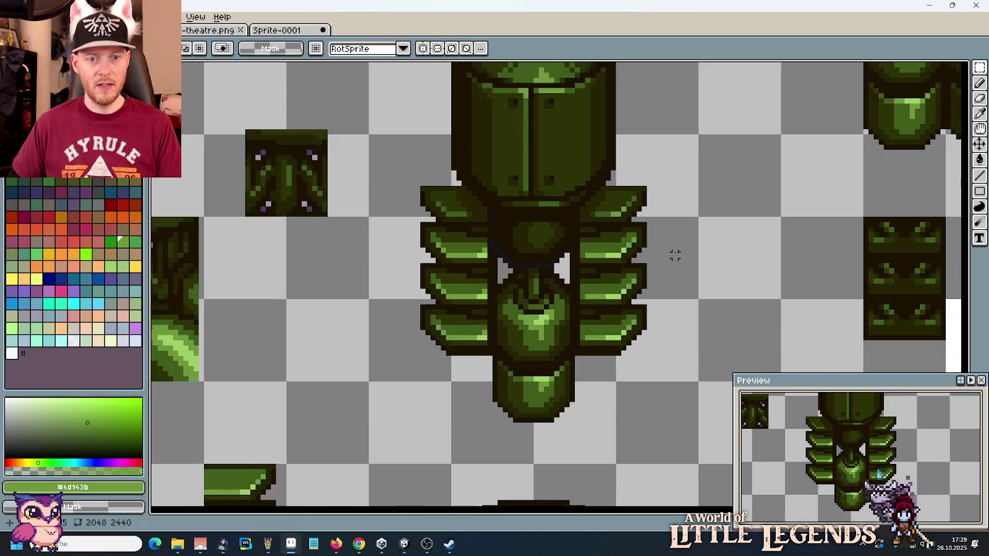
Step: Delete the 14x3 bar across the machine's neck
scroll(676, 254, "down", 1)
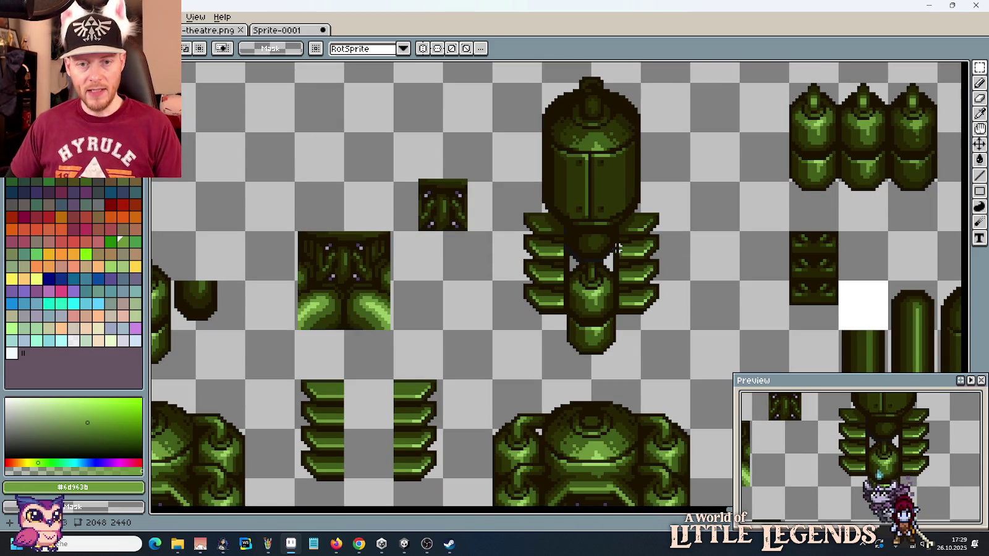
scroll(593, 262, "up", 3)
left_click_drag(494, 271, 605, 285)
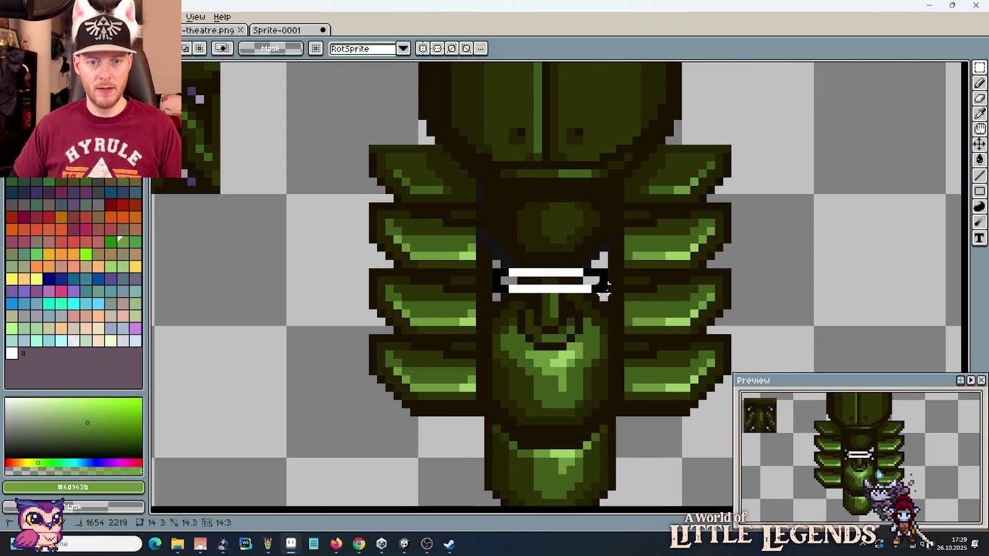
key("Delete")
scroll(569, 285, "up", 1)
Step: Extend the left and right see-through gaps upward with the Pencil
key("b")
left_click_drag(567, 285, 561, 186)
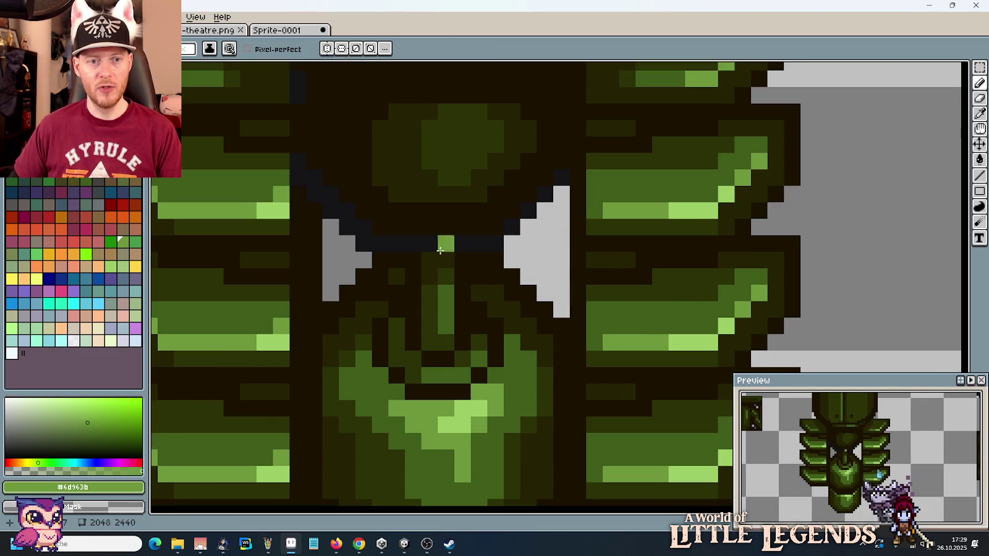
left_click_drag(311, 304, 313, 236)
scroll(313, 215, "down", 2)
scroll(313, 214, "down", 1)
scroll(661, 291, "up", 4)
Step: Widen the right gap's diagonal edge and restore one near-black bridge pixel
key("i")
left_click(726, 295)
scroll(727, 295, "down", 1)
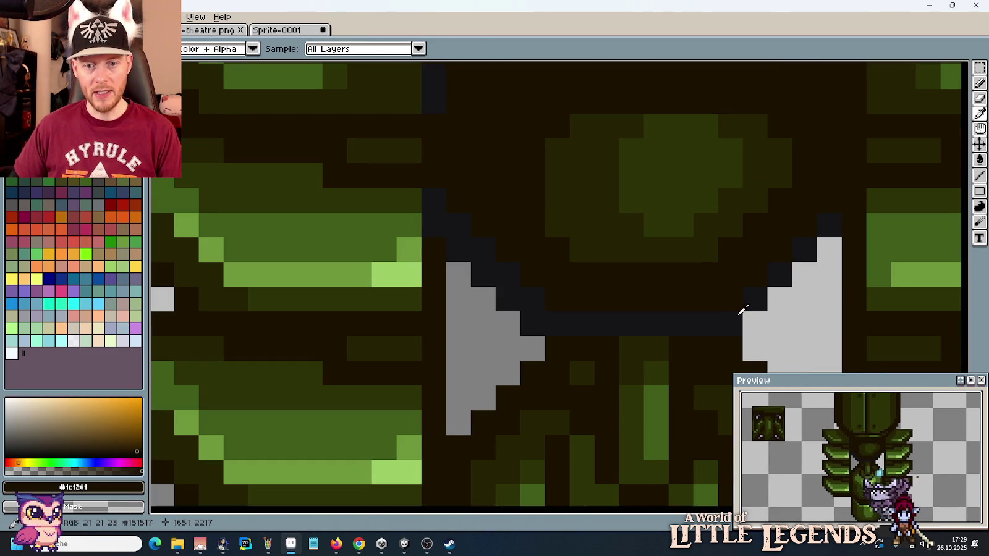
key("b")
right_click(828, 235)
mouse_move(828, 235)
left_mouse_down()
mouse_move(698, 318)
mouse_move(475, 257)
mouse_move(453, 220)
left_mouse_up()
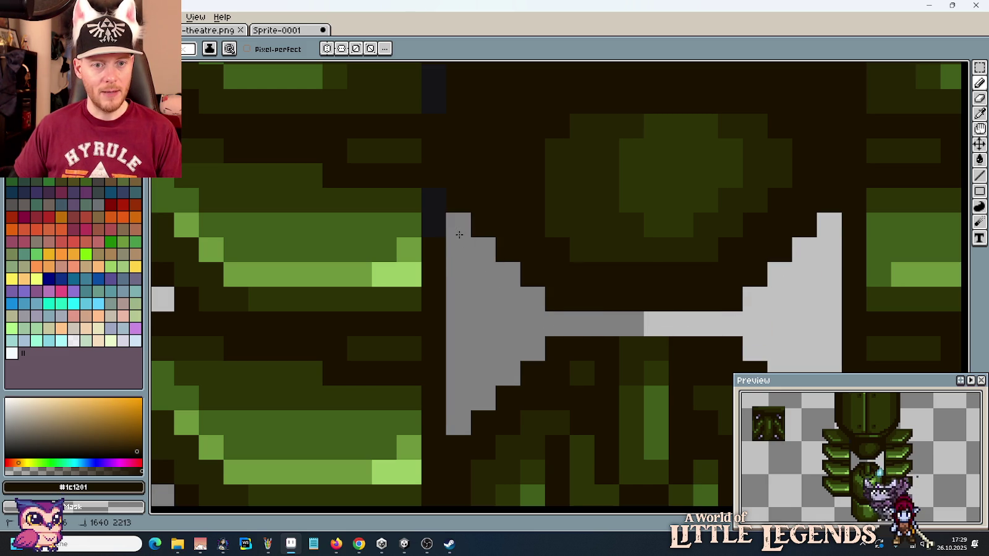
scroll(466, 309, "up", 3)
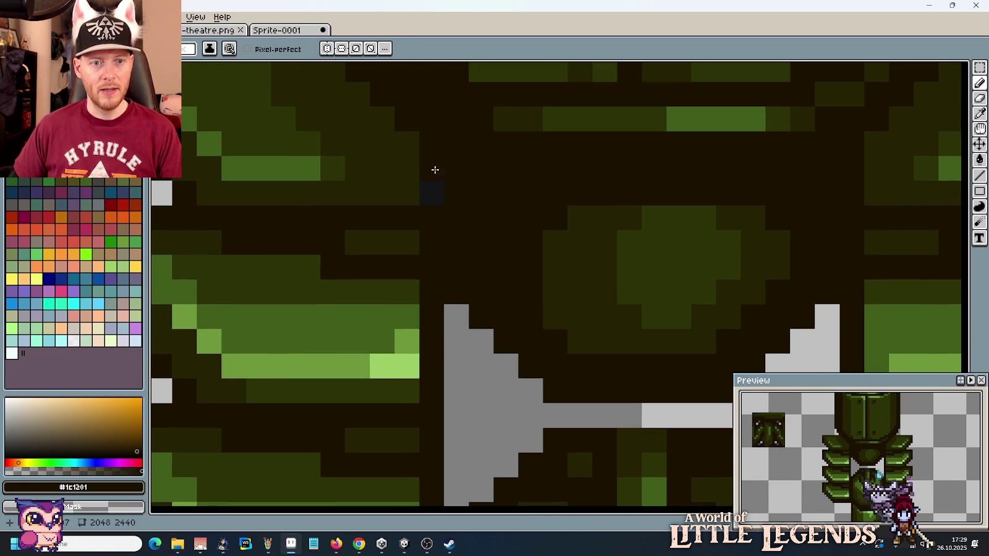
scroll(434, 208, "down", 4)
scroll(509, 326, "up", 4)
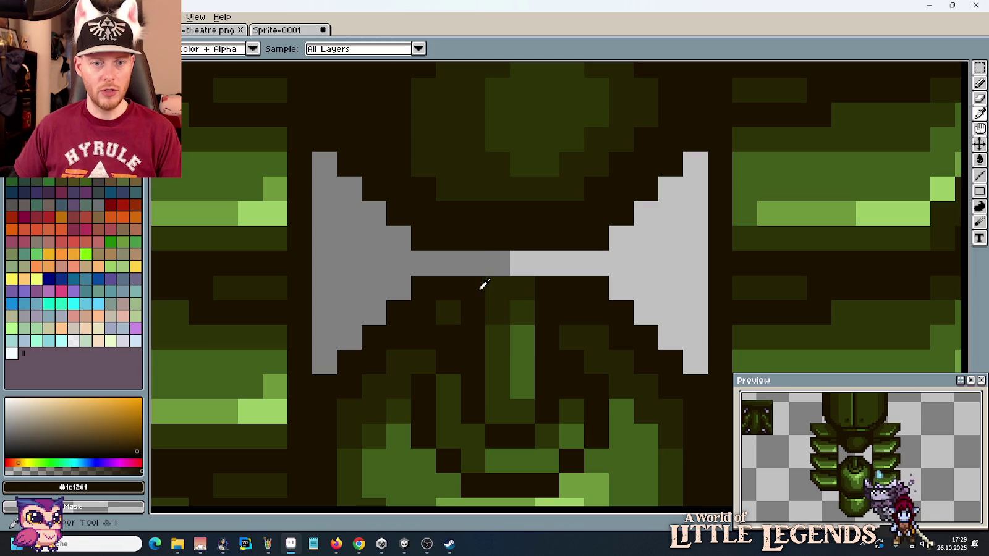
left_click(546, 262)
Step: Shift a small dark block up over the gap's bridge and commit it
key("m")
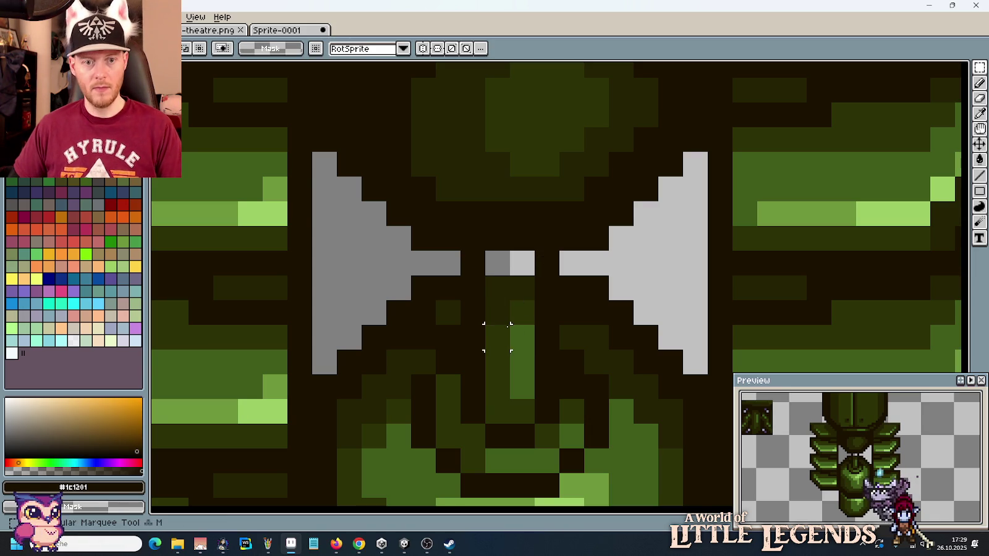
mouse_move(522, 312)
left_mouse_down()
mouse_move(498, 287)
mouse_move(522, 336)
mouse_move(507, 285)
left_mouse_up()
key("Return")
scroll(593, 311, "down", 3)
scroll(594, 313, "down", 1)
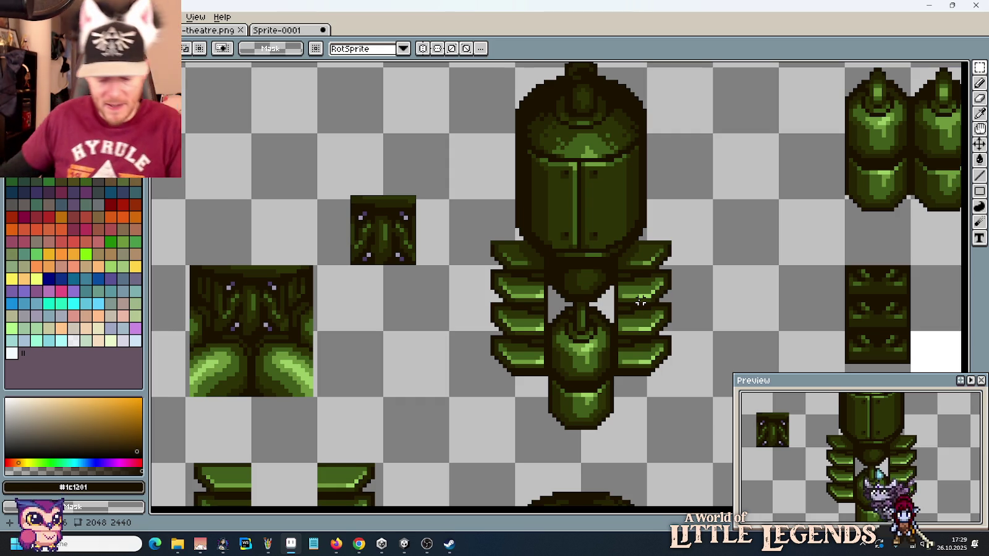
Step: Undo the last pixel shift, then move the machine's lower body up two pixels
key("ctrl+z")
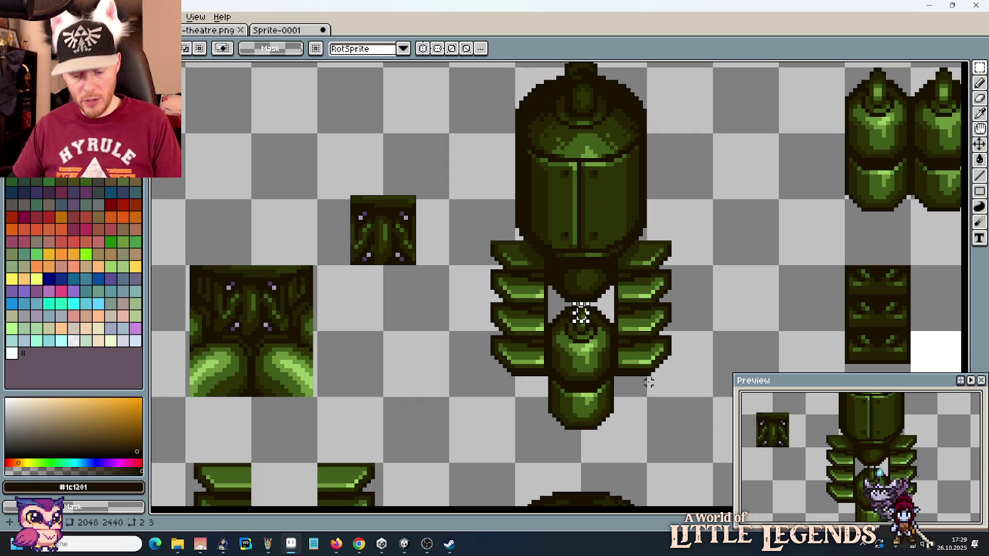
key("ctrl+d")
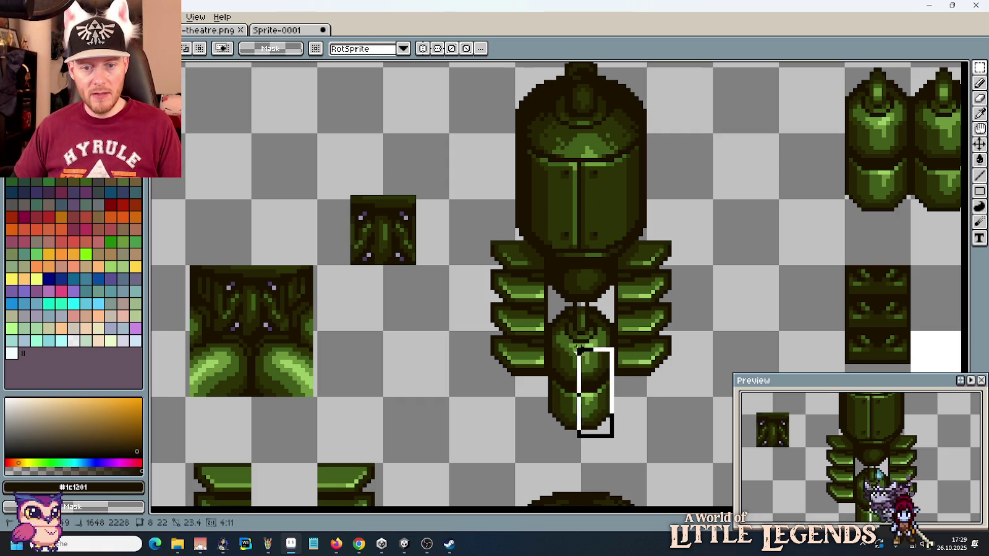
left_click_drag(611, 436, 545, 303)
left_click_drag(581, 347, 581, 344)
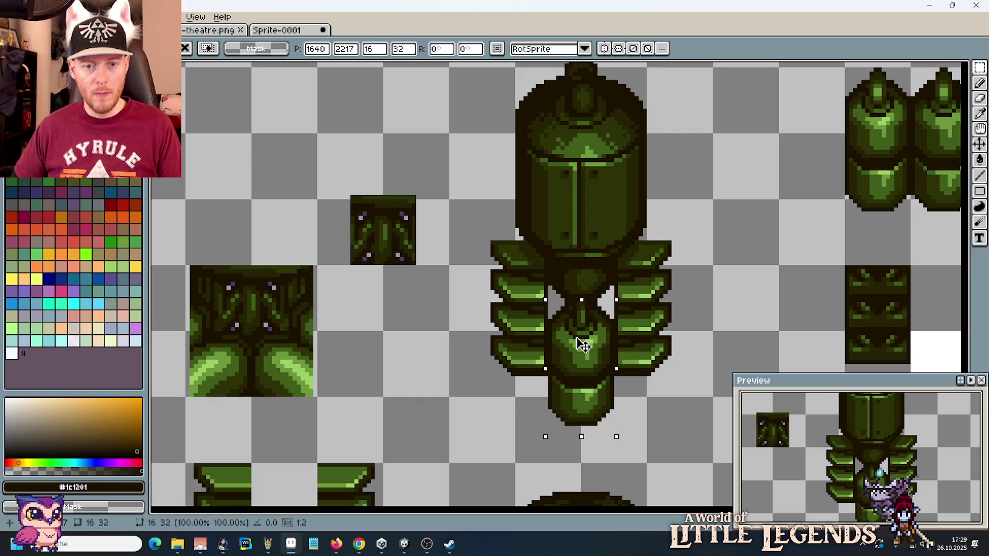
left_click_drag(580, 340, 581, 344)
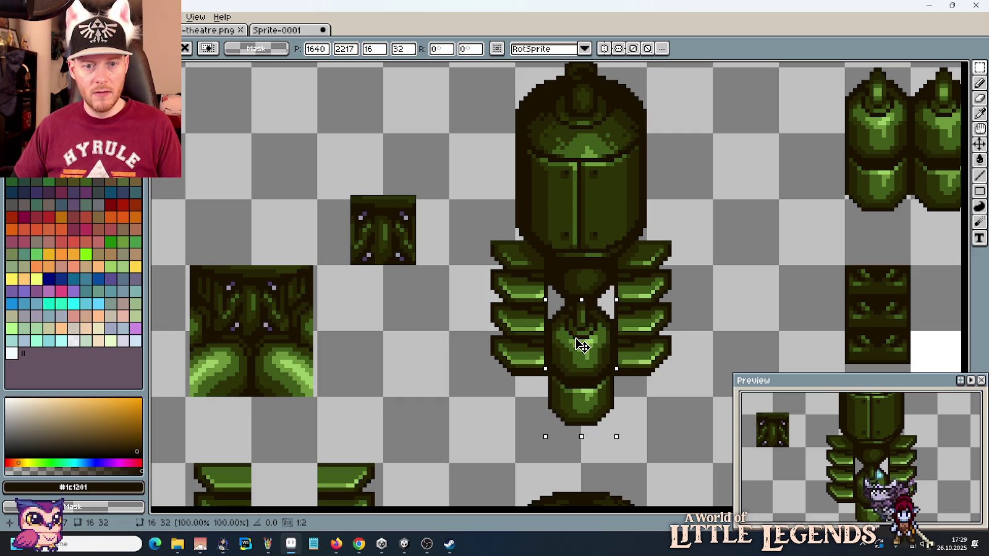
key("ctrl+d")
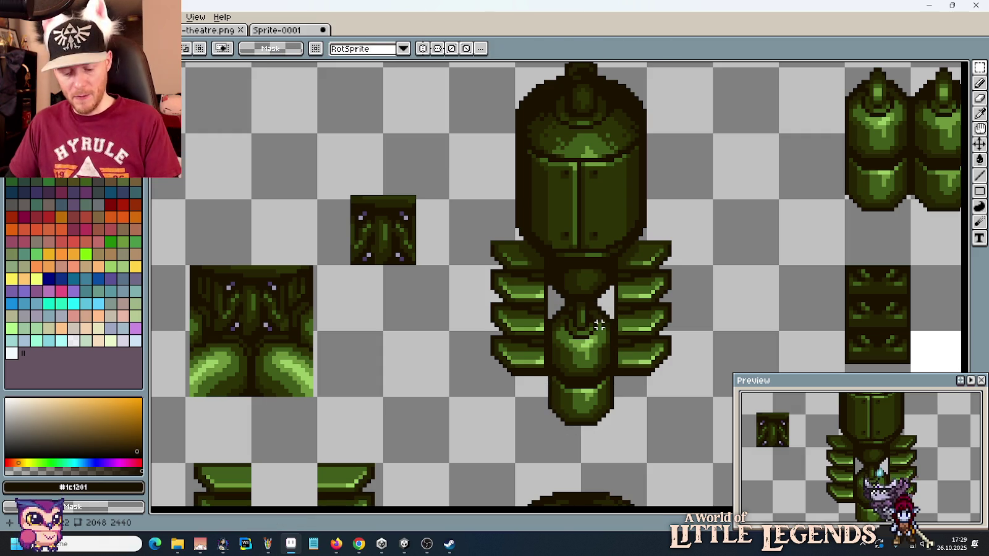
scroll(542, 338, "up", 2)
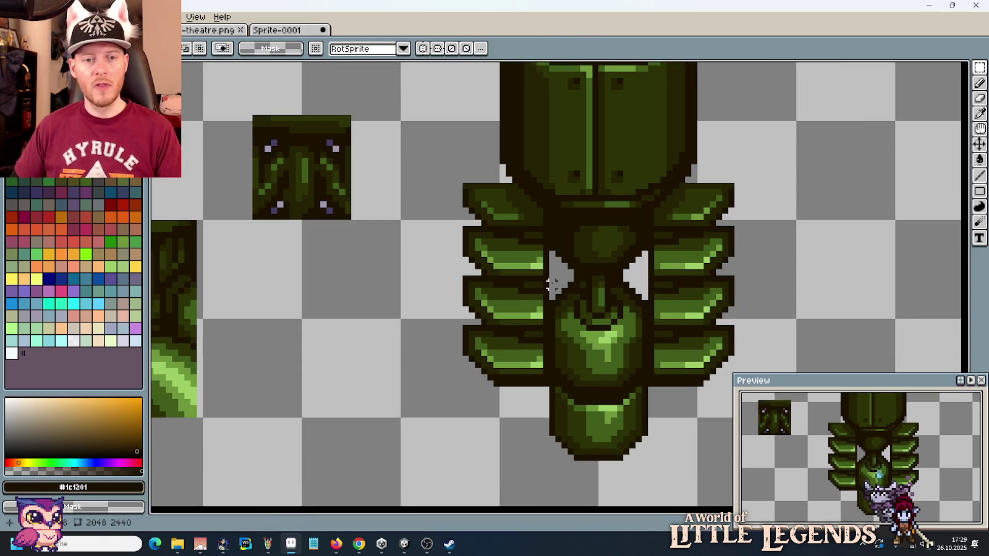
scroll(543, 283, "up", 1)
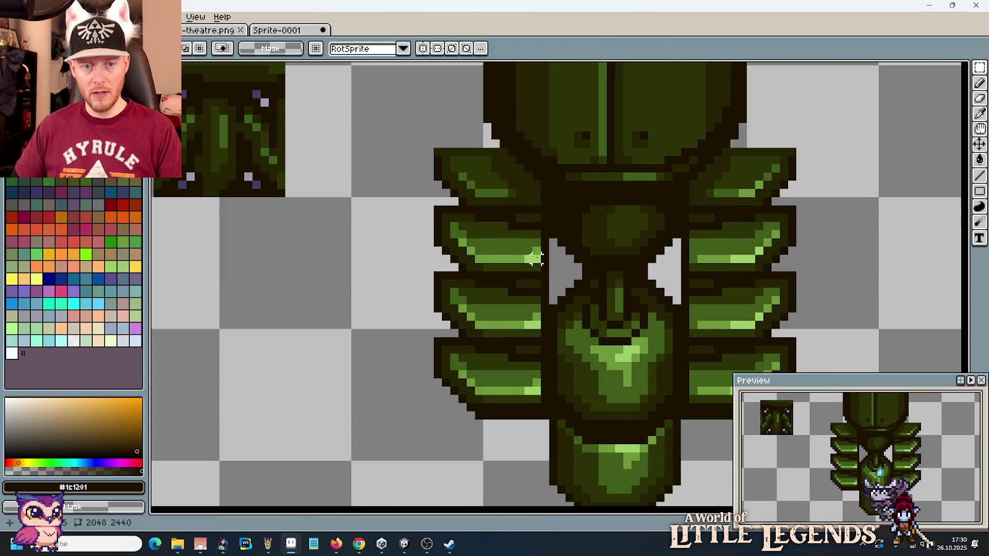
scroll(519, 258, "up", 1)
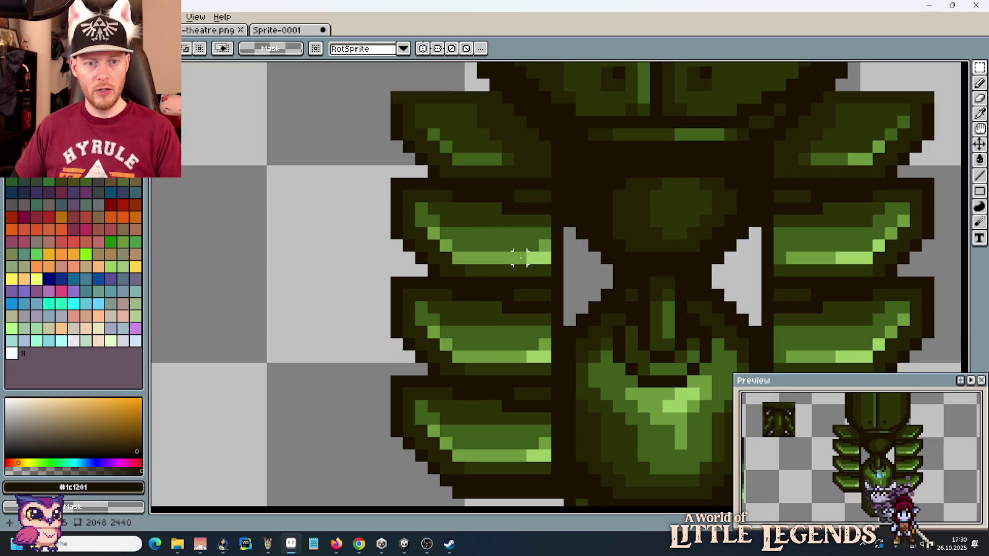
Step: Paint a dark olive row across the left fin stripe and end it mid-green
key("b")
left_click(464, 221, "alt")
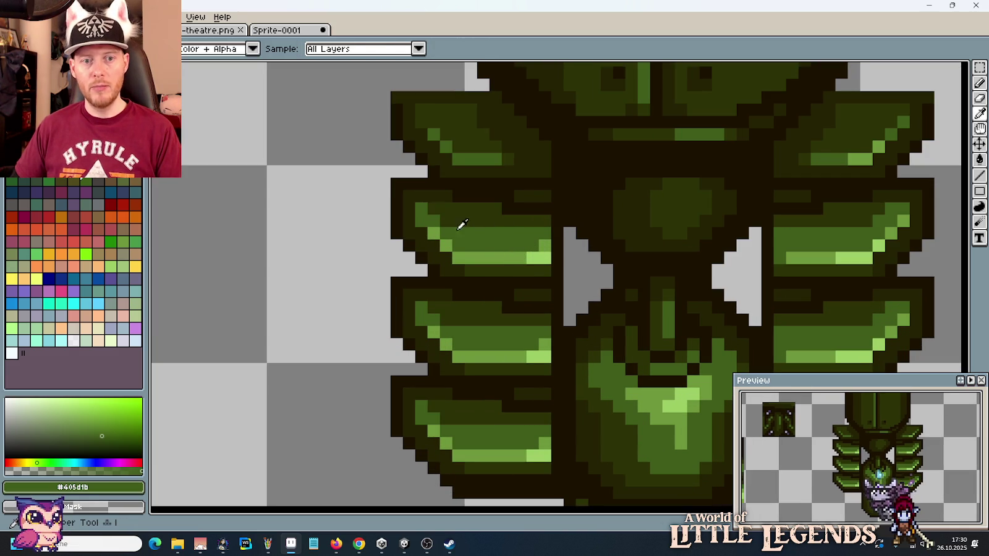
left_click(429, 208, "alt")
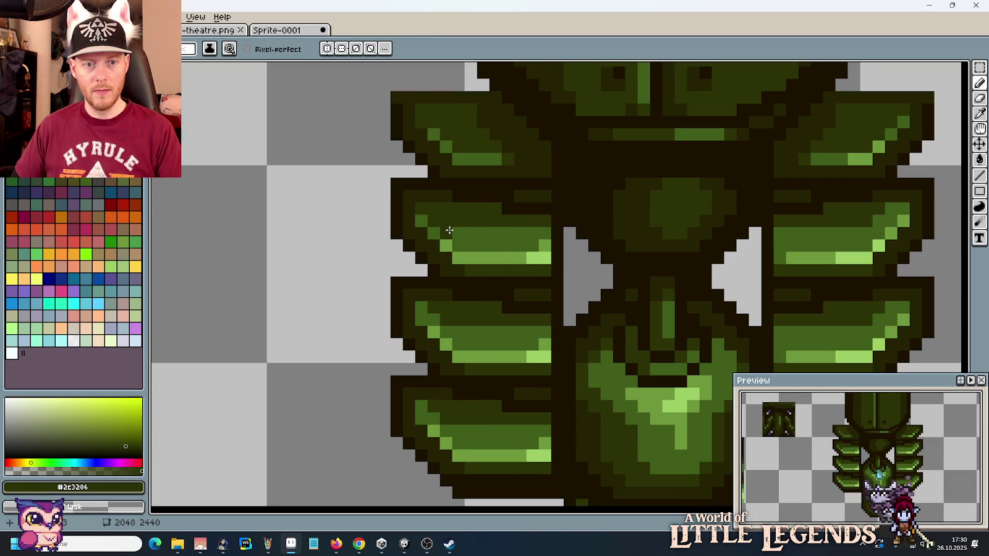
left_click_drag(451, 230, 547, 234)
left_click(517, 246, "alt")
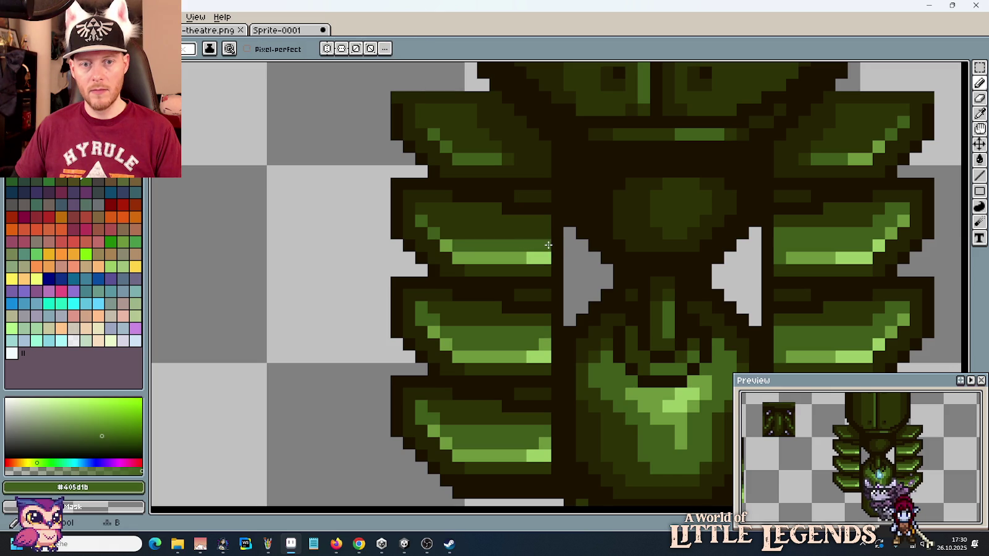
left_click(531, 260, "alt")
left_click(546, 245, "alt")
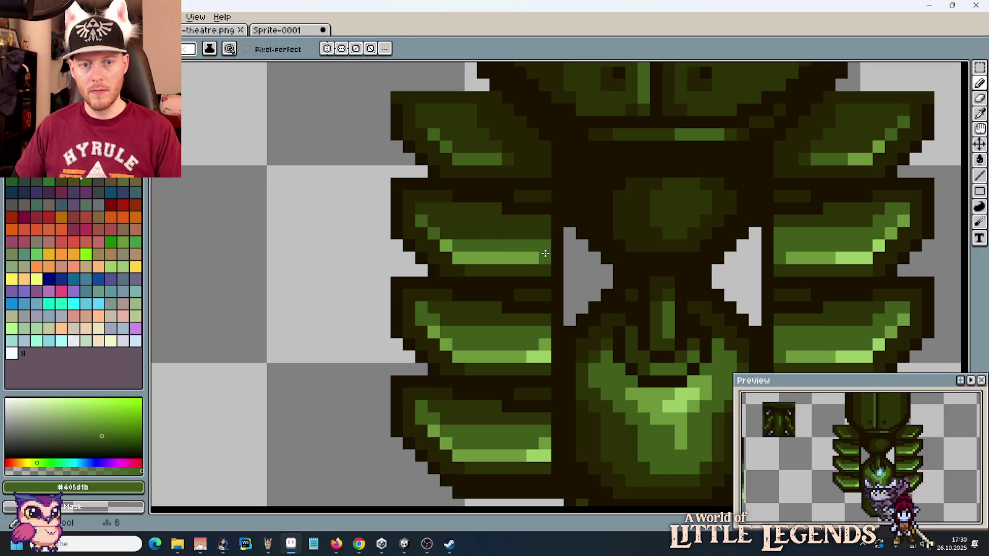
left_click(442, 221, "alt")
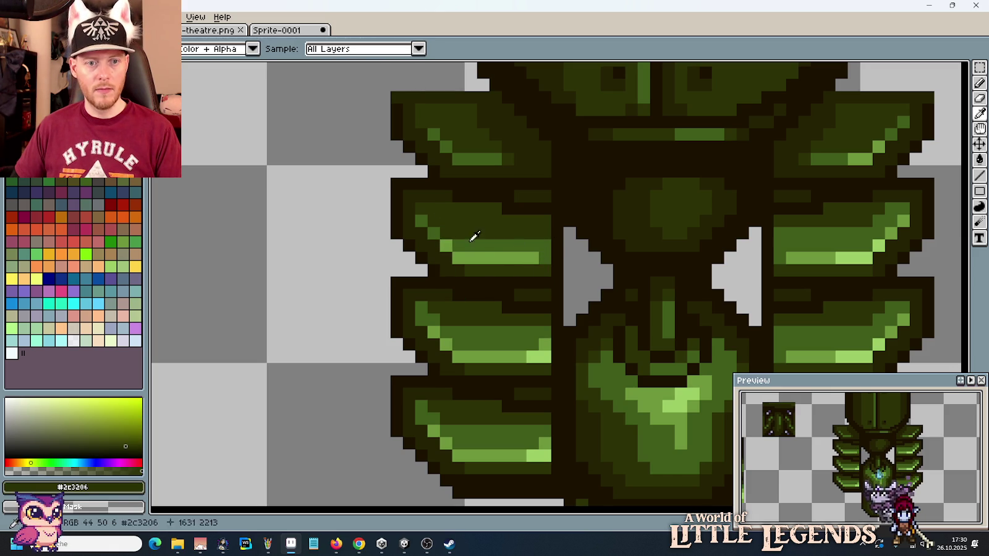
Step: Repaint the right fin's stripe pixels in mid-green and light green
left_click_drag(857, 254, 700, 229)
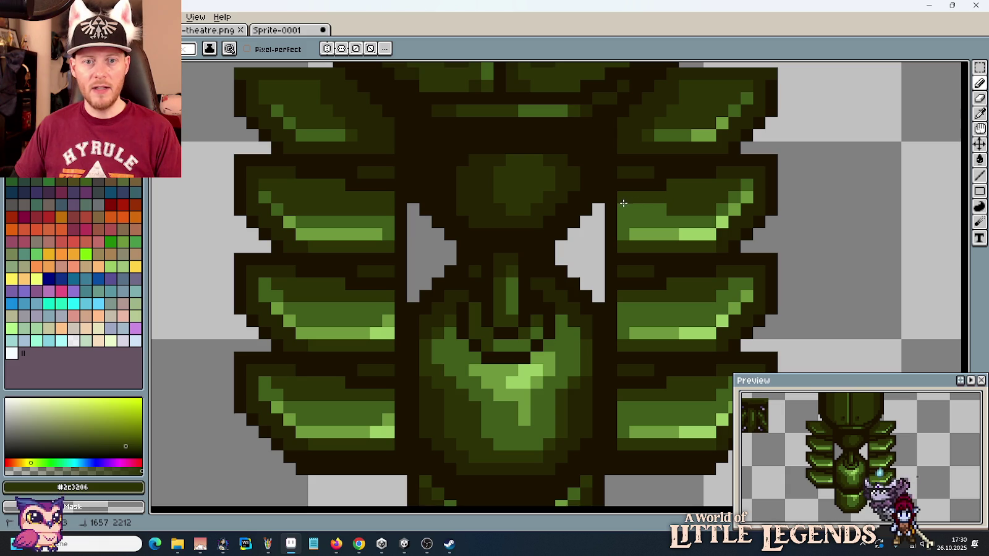
left_click(673, 223, "alt")
left_click_drag(683, 234, 698, 234)
left_click(720, 221, "alt")
left_click(699, 234)
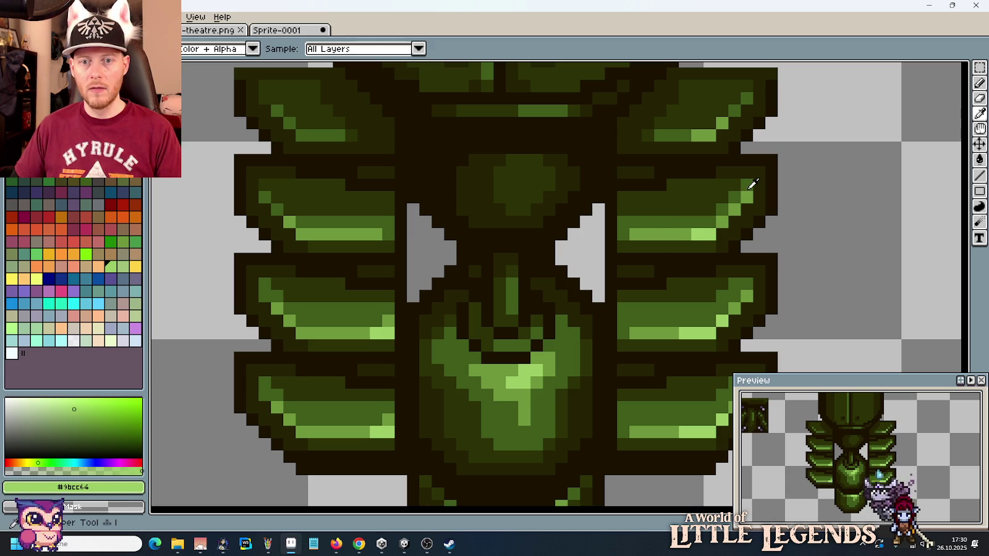
left_click(744, 185, "alt")
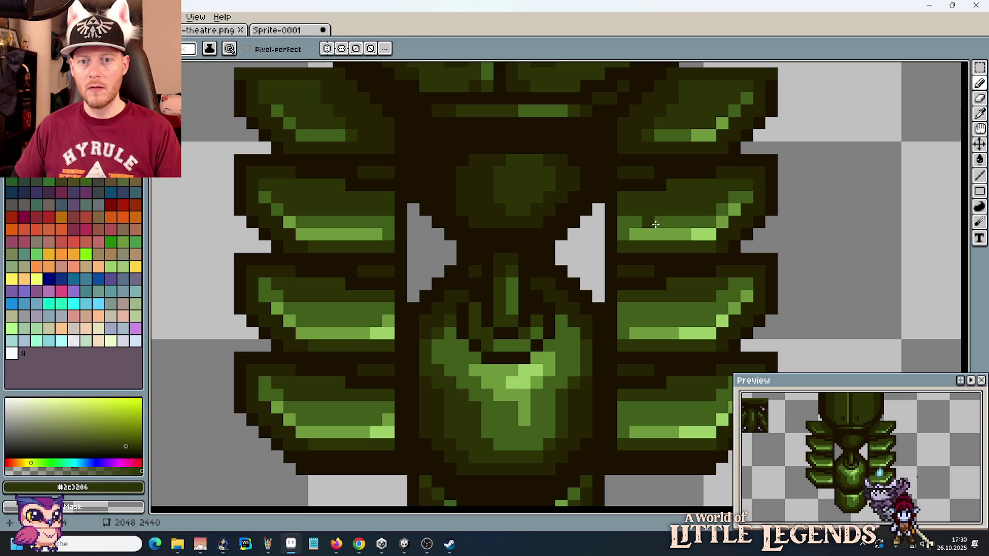
left_click(735, 194, "alt")
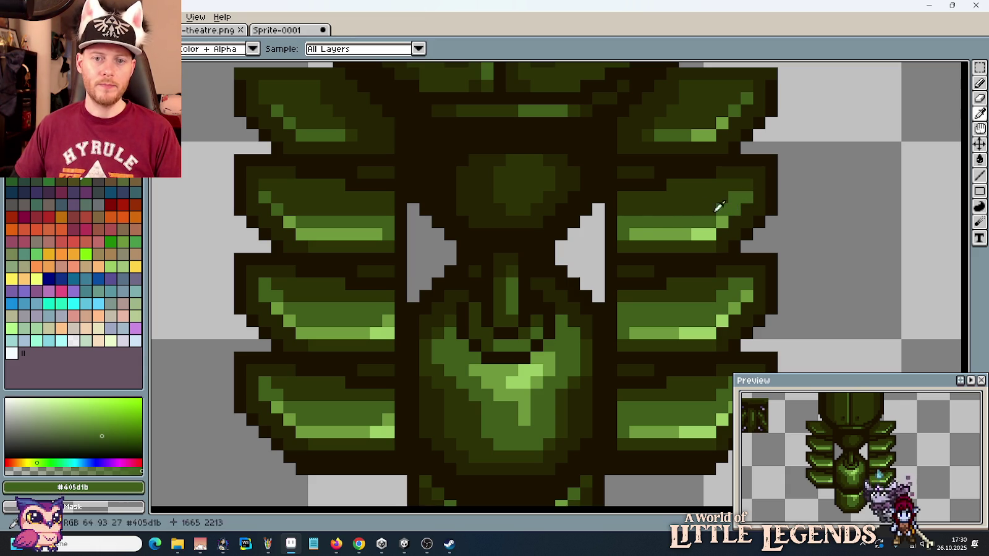
left_click(631, 228)
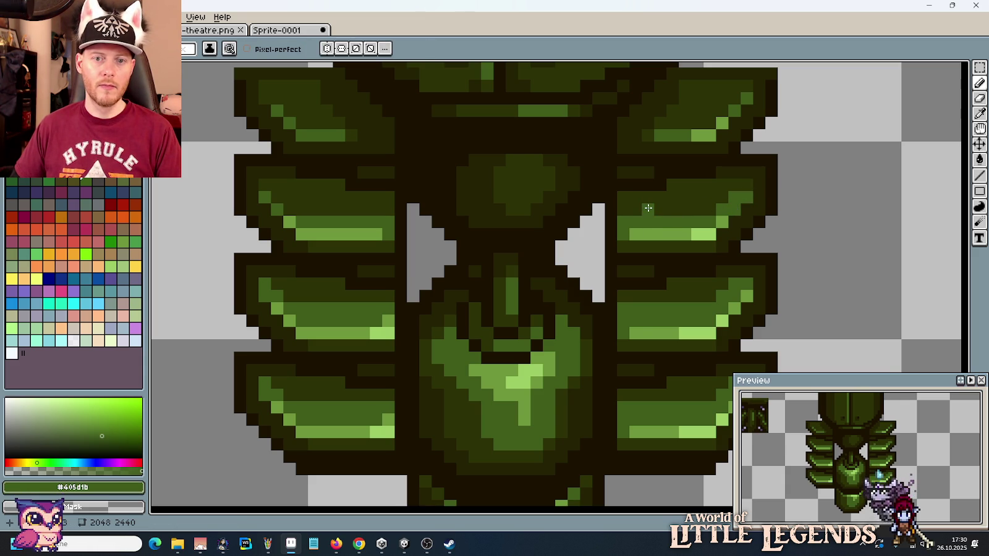
scroll(647, 208, "down", 5)
scroll(753, 273, "down", 1)
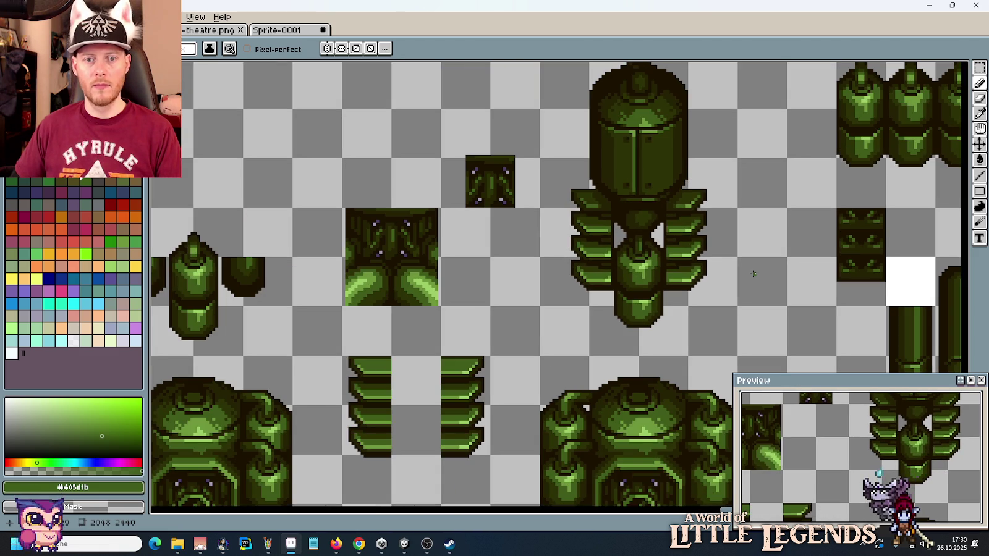
Step: Sample dark olive and light green from the fins and repaint fin shading pixels
scroll(753, 274, "up", 2)
scroll(713, 249, "up", 1)
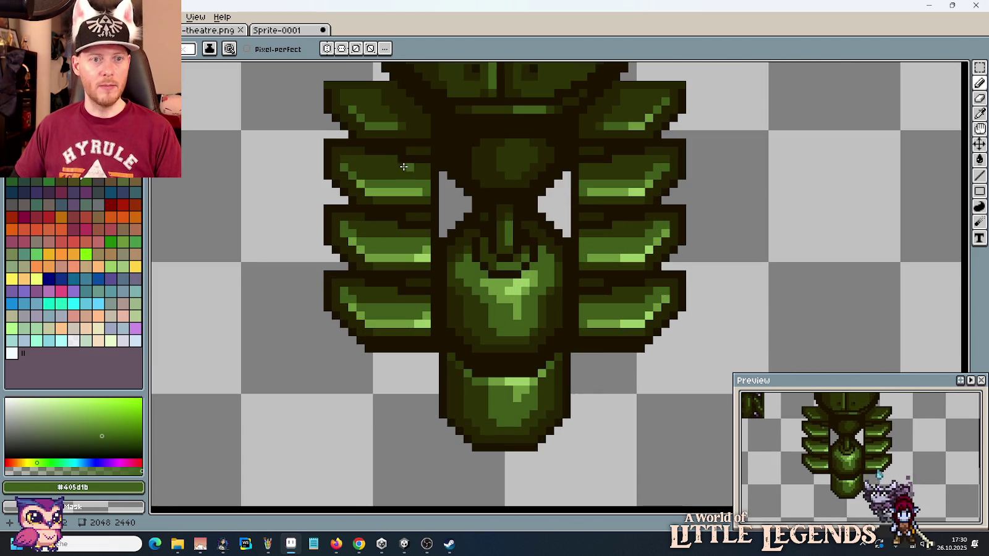
left_click(356, 169, "alt")
key("alt")
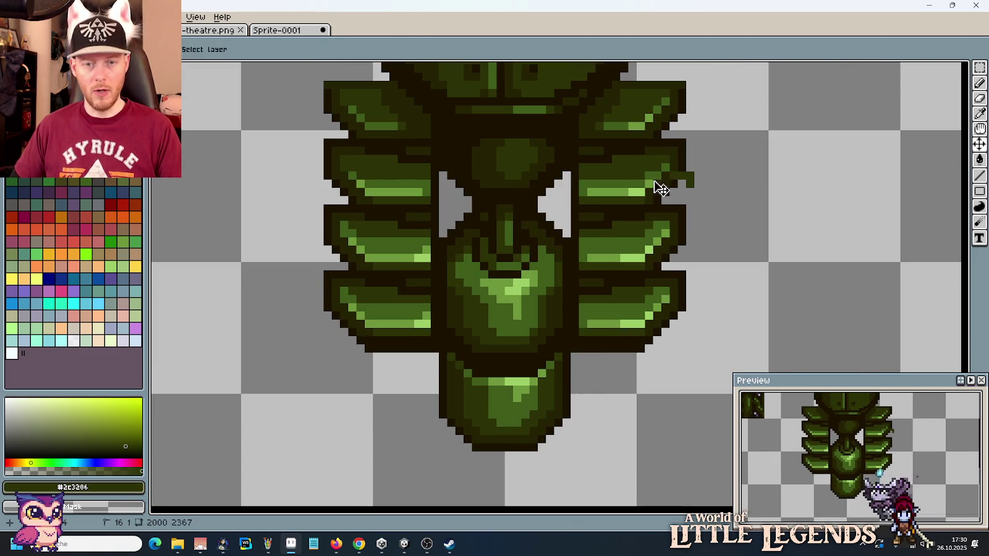
key("alt")
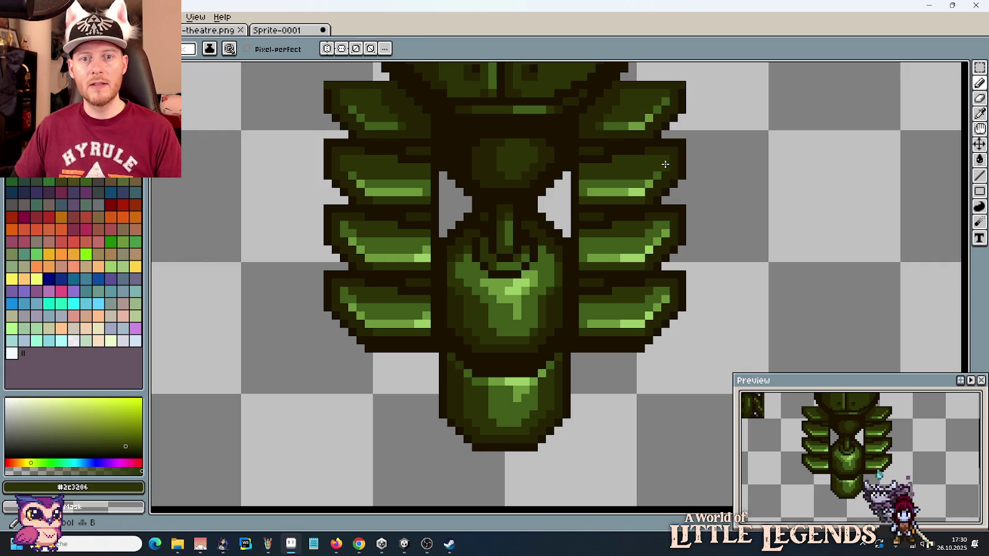
scroll(705, 209, "down", 1)
scroll(707, 214, "down", 2)
scroll(706, 214, "up", 2)
key("alt")
left_click(647, 196, "alt")
scroll(667, 258, "up", 1)
key("alt")
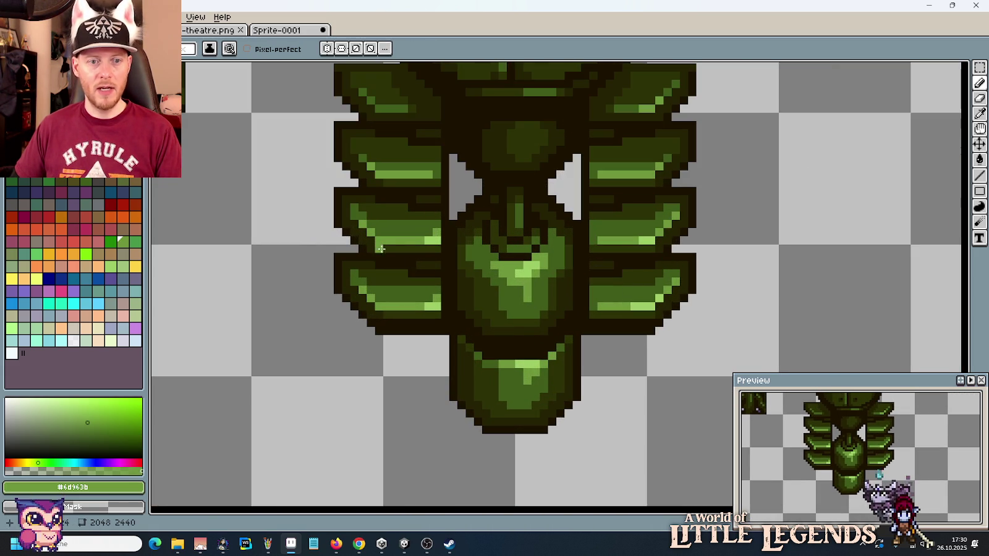
Step: Reshade the fin outlines and body with resampled dark olive and mid-green
scroll(603, 298, "down", 1)
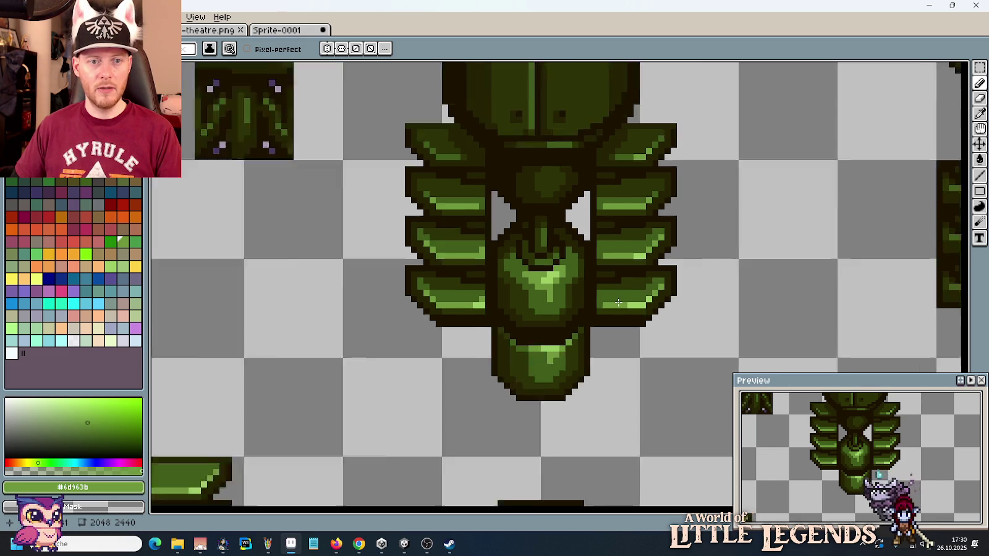
scroll(612, 300, "down", 1)
scroll(618, 302, "up", 2)
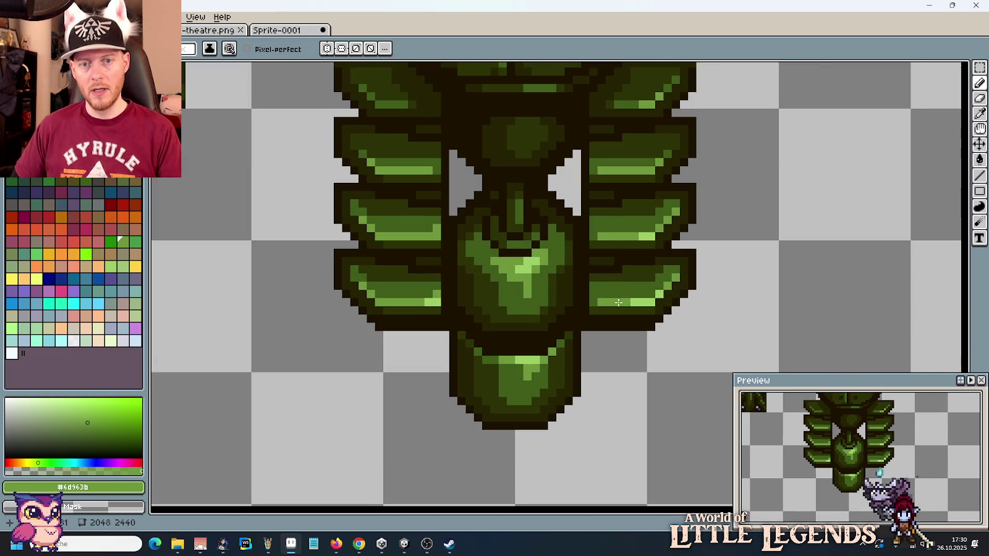
left_click(608, 210, "alt")
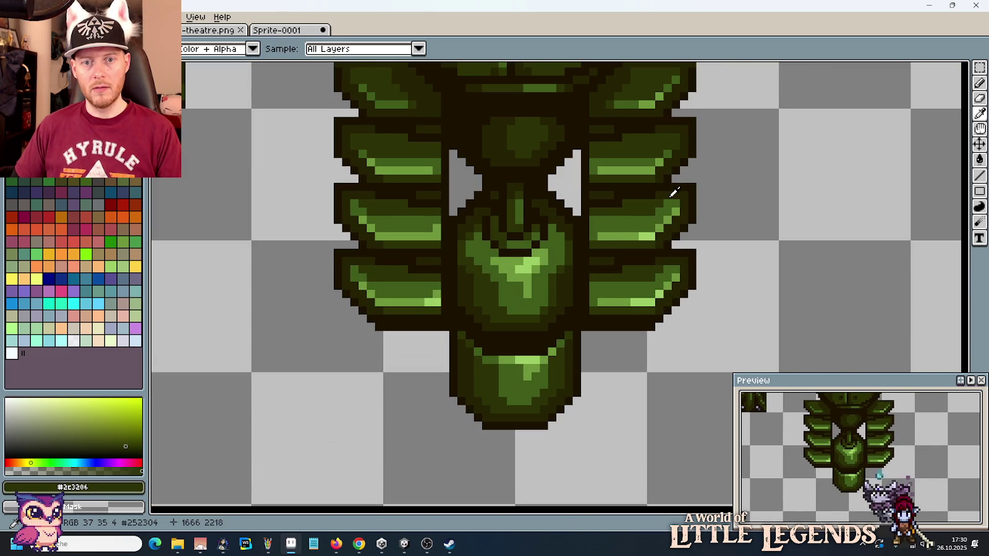
scroll(643, 229, "down", 2)
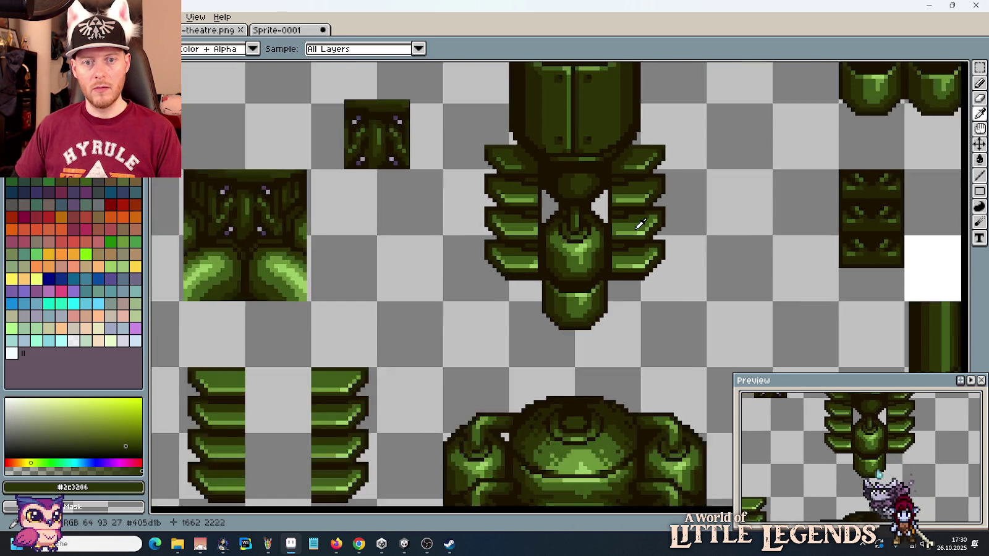
scroll(652, 247, "down", 1)
scroll(642, 254, "up", 2)
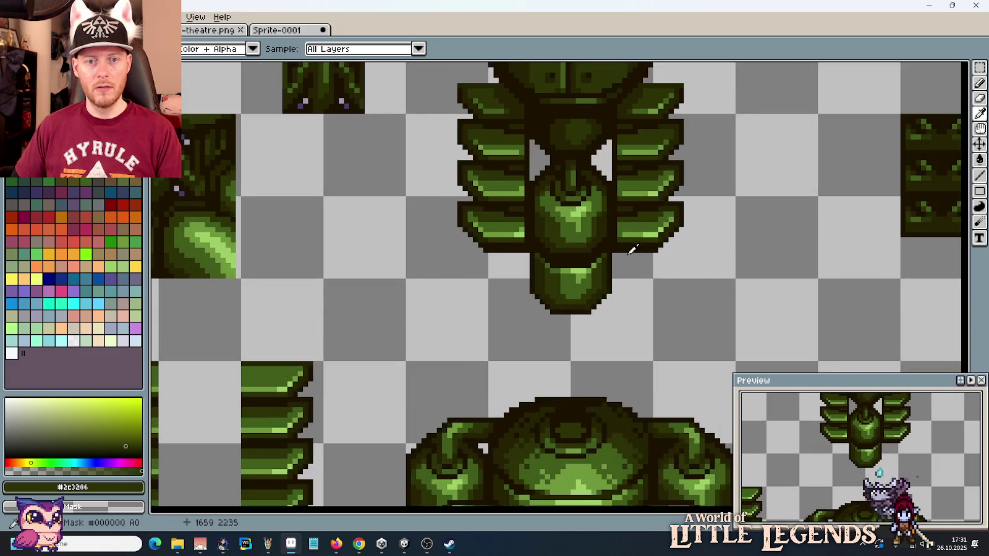
scroll(635, 234, "up", 2)
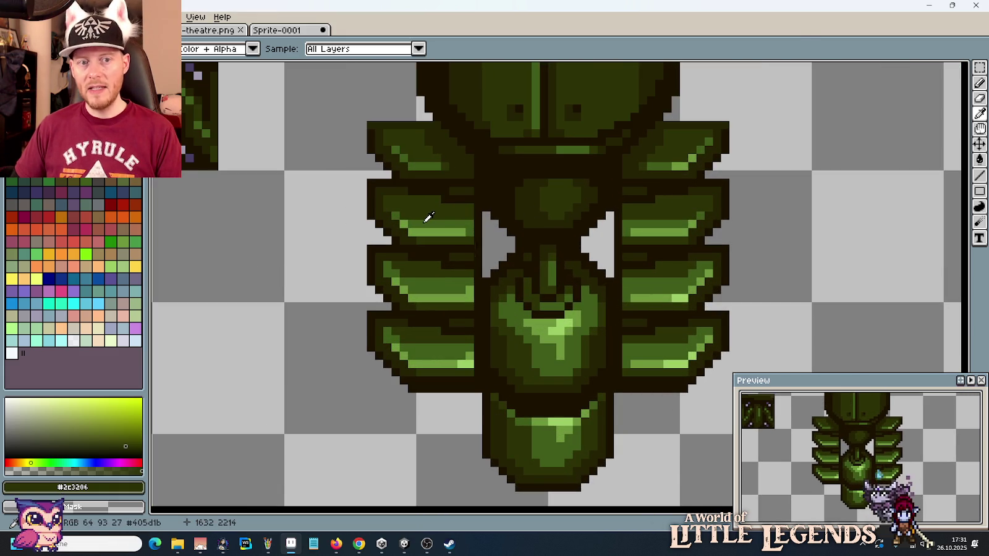
left_click(399, 211)
key("b")
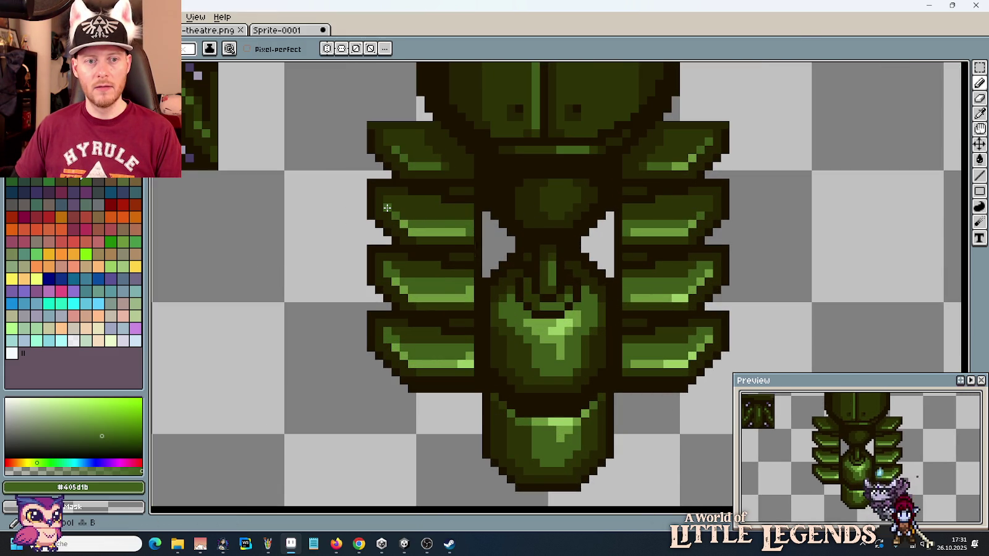
left_click(389, 267, "alt")
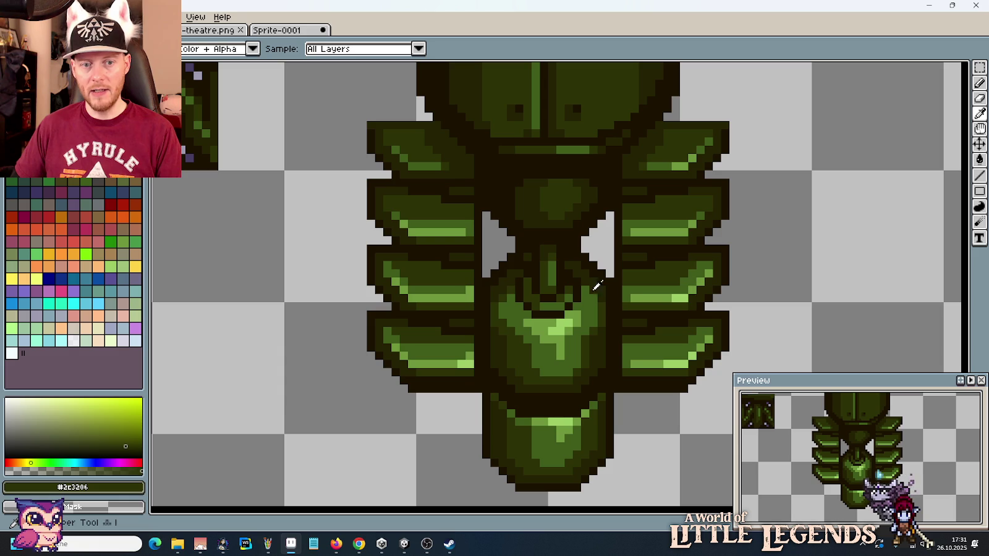
left_click(463, 290, "alt")
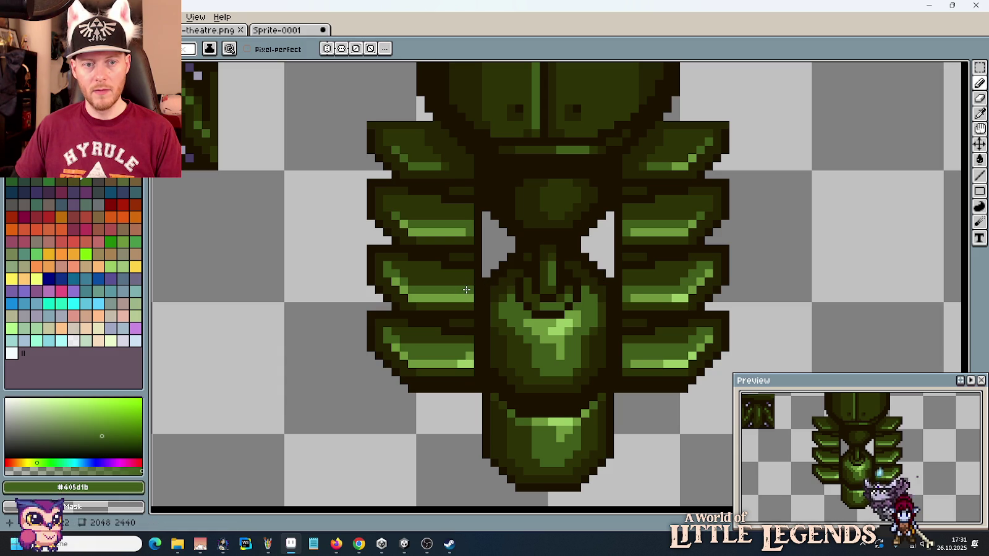
scroll(600, 335, "down", 3)
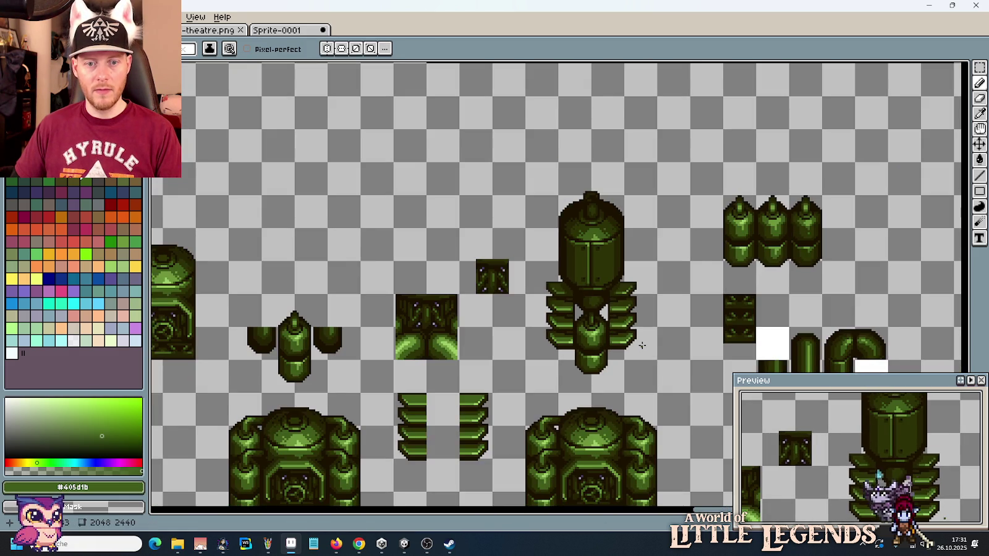
Step: Repaint fin pixels with sampled dark olive, mid-green and lighter green highlight
scroll(641, 345, "up", 2)
scroll(641, 344, "up", 1)
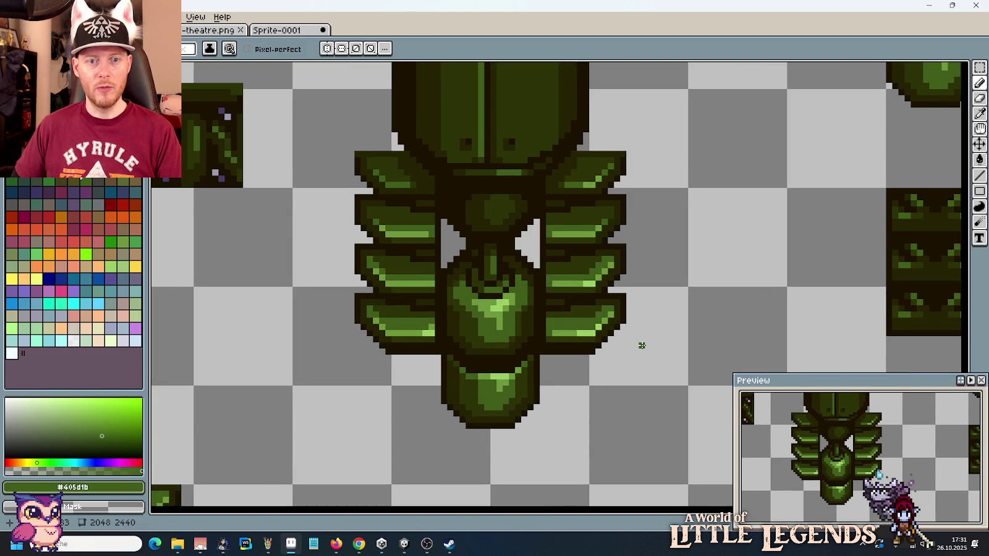
scroll(610, 265, "up", 1)
left_click(616, 250, "alt")
left_click(616, 249, "alt")
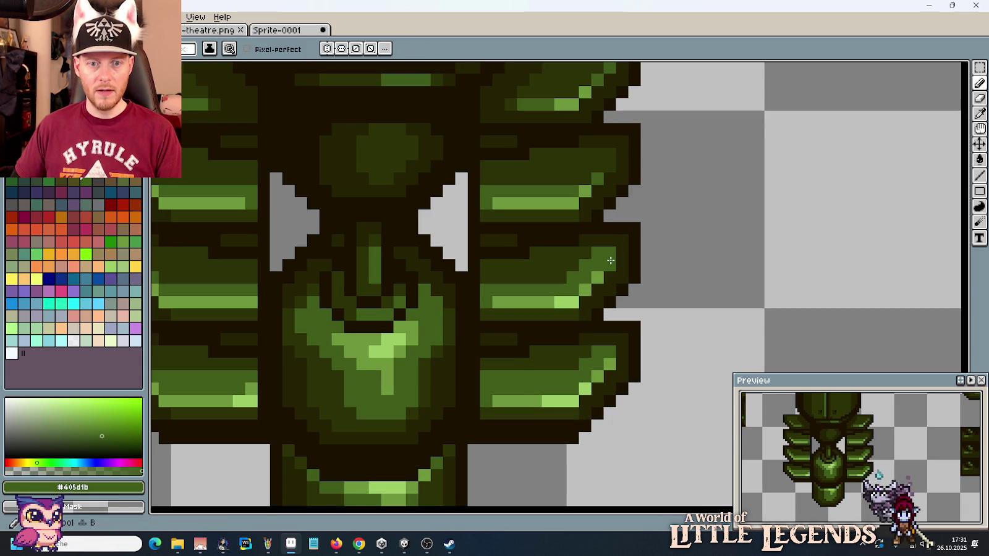
scroll(610, 260, "down", 2)
scroll(395, 277, "up", 1)
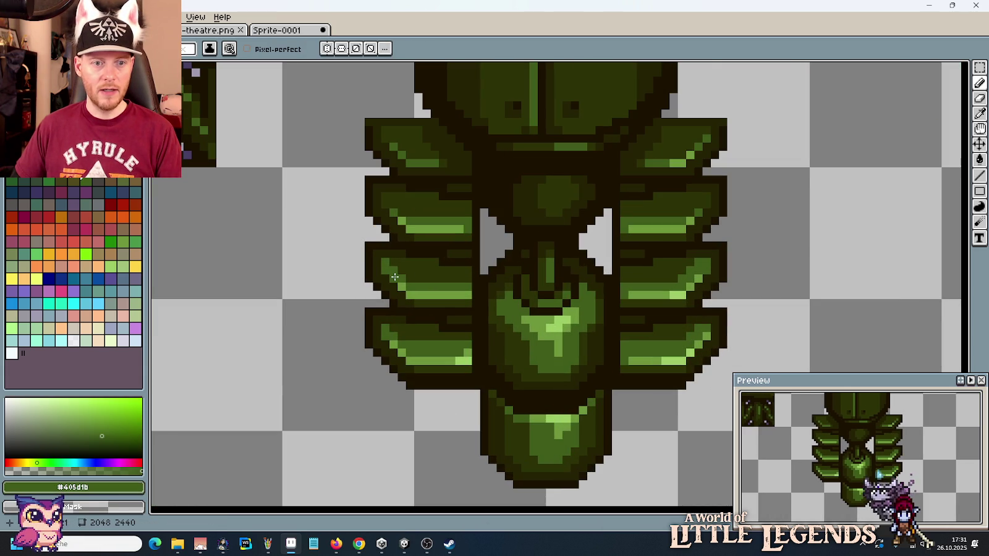
left_click(395, 279, "alt")
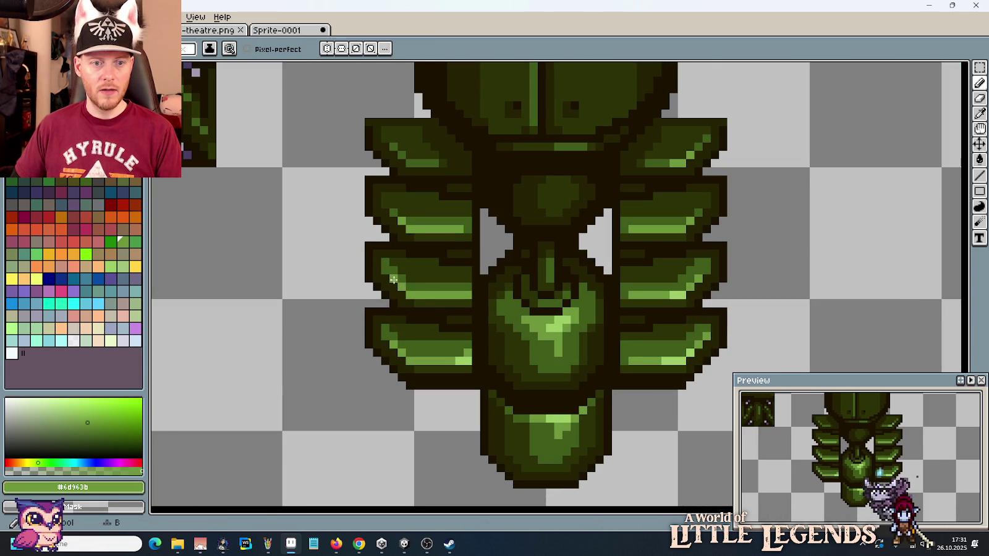
scroll(449, 326, "down", 2)
scroll(513, 315, "down", 1)
scroll(577, 307, "up", 1)
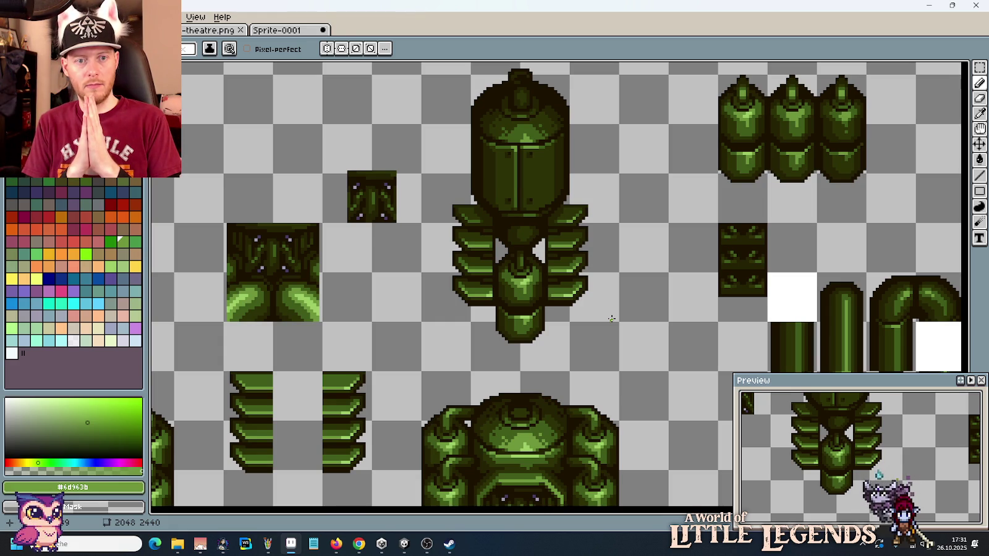
scroll(521, 267, "up", 2)
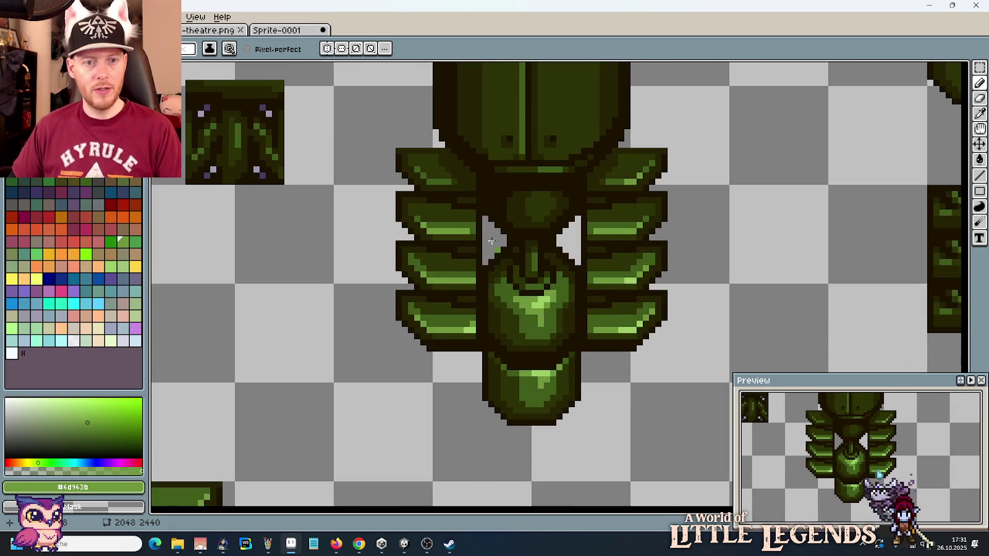
scroll(521, 267, "up", 1)
scroll(520, 267, "up", 1)
Step: Add near-black shadow and dark olive edge pixels along the side fins
left_click(522, 202, "alt")
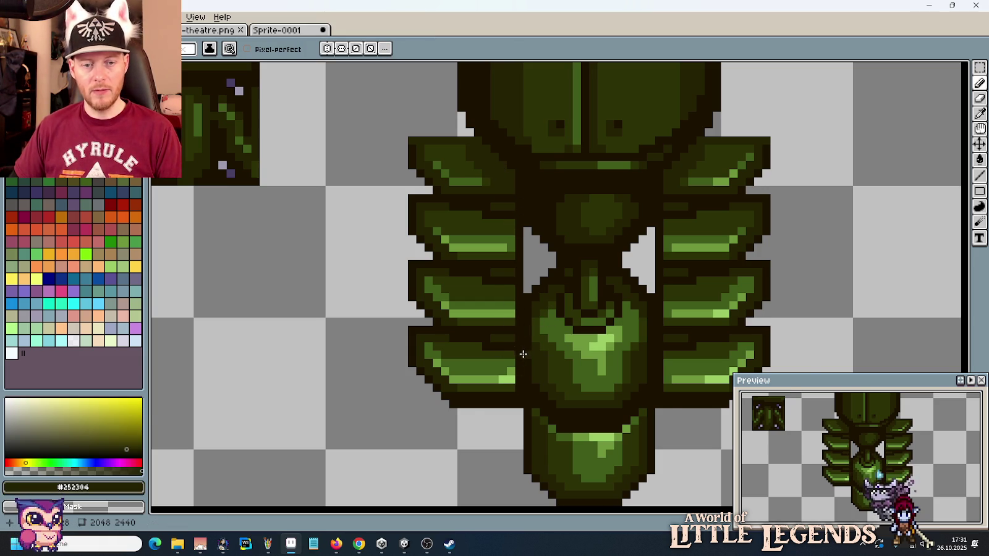
scroll(522, 354, "down", 2)
scroll(587, 349, "up", 1)
scroll(656, 344, "up", 1)
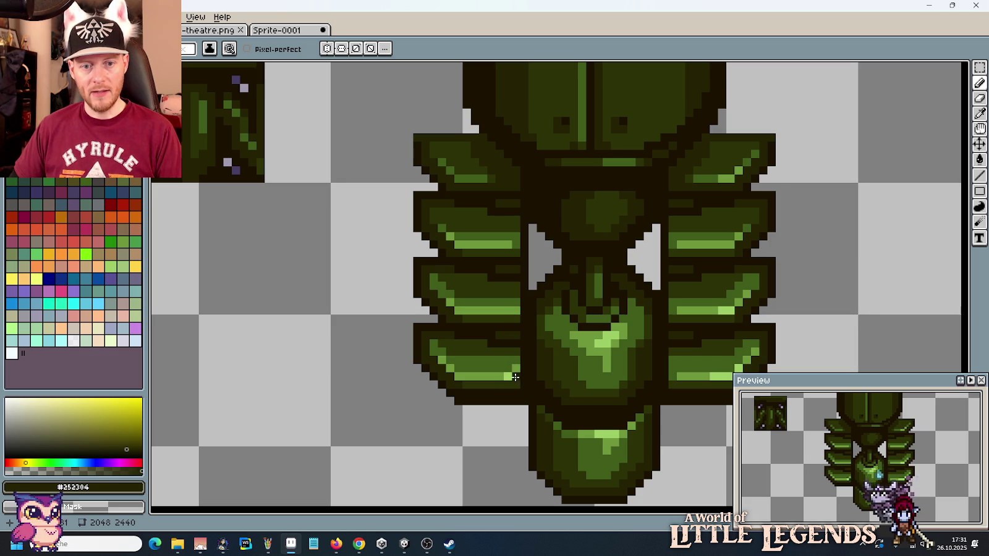
scroll(515, 377, "up", 1)
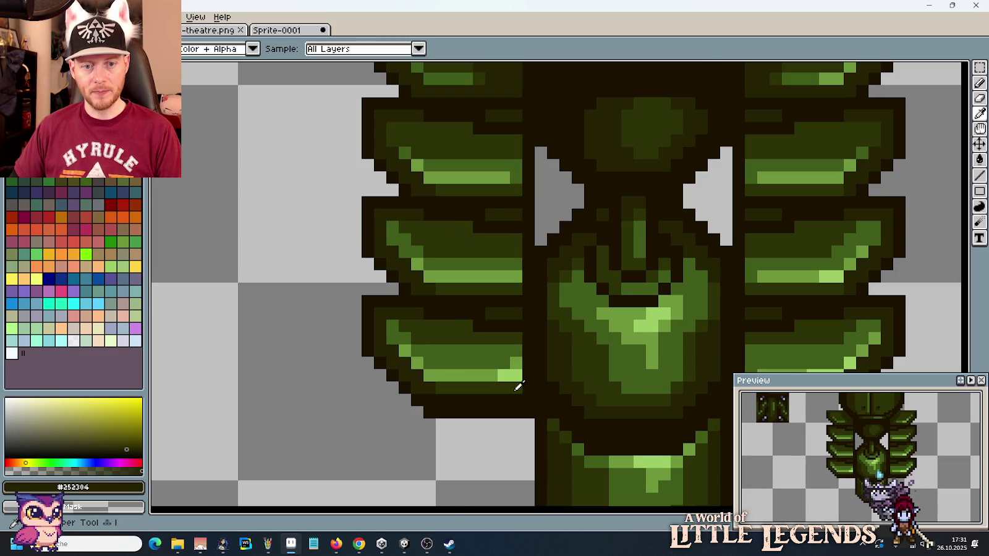
left_click(516, 371, "alt")
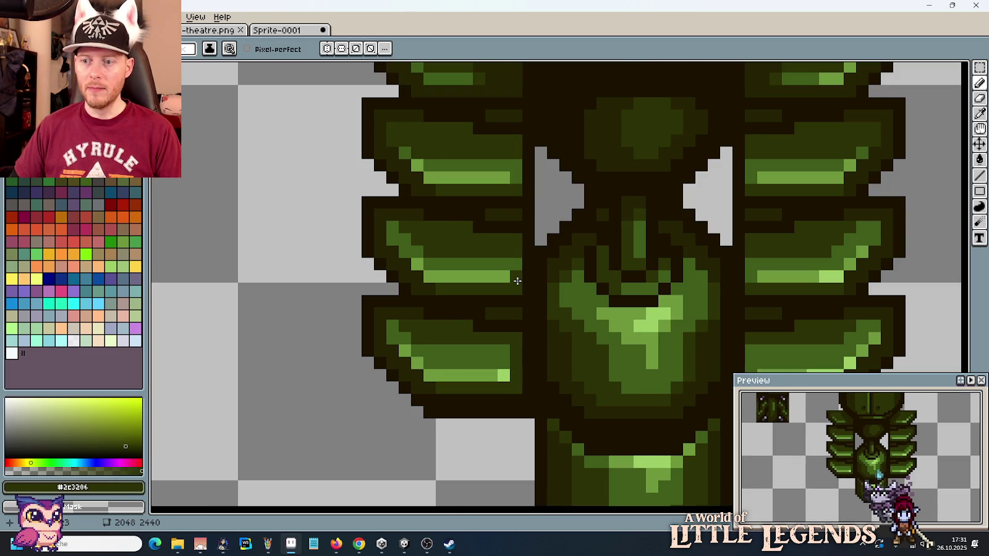
scroll(490, 362, "down", 2)
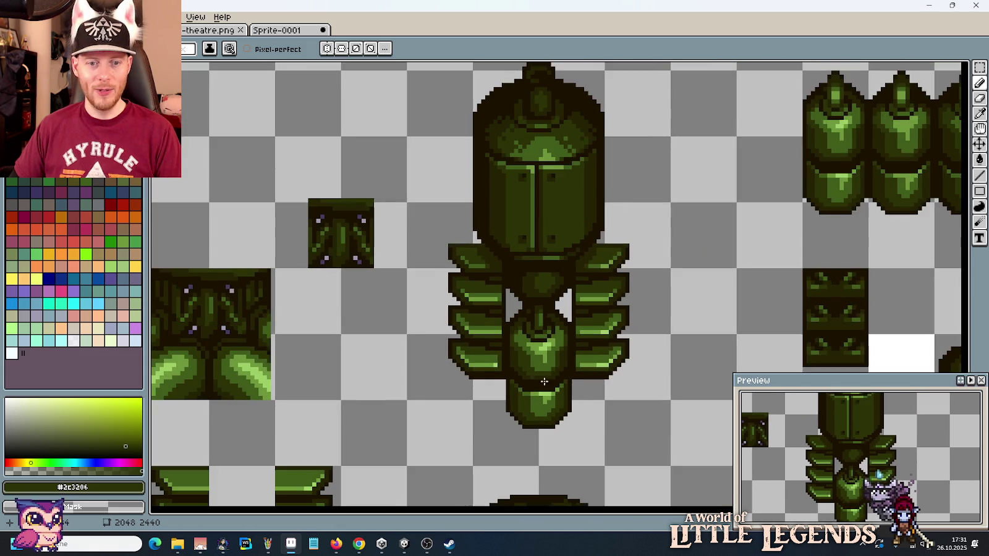
scroll(591, 393, "down", 2)
scroll(622, 387, "up", 2)
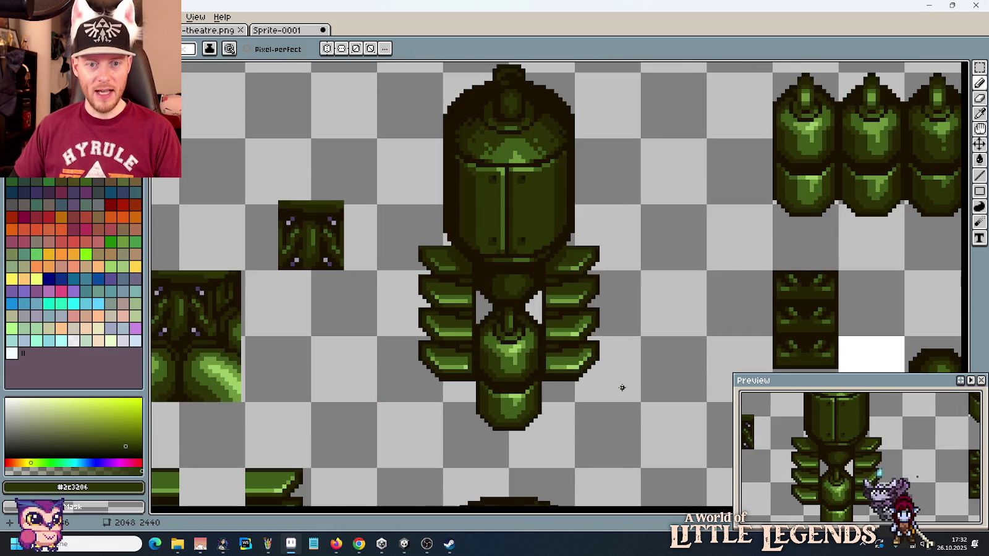
scroll(622, 387, "down", 1)
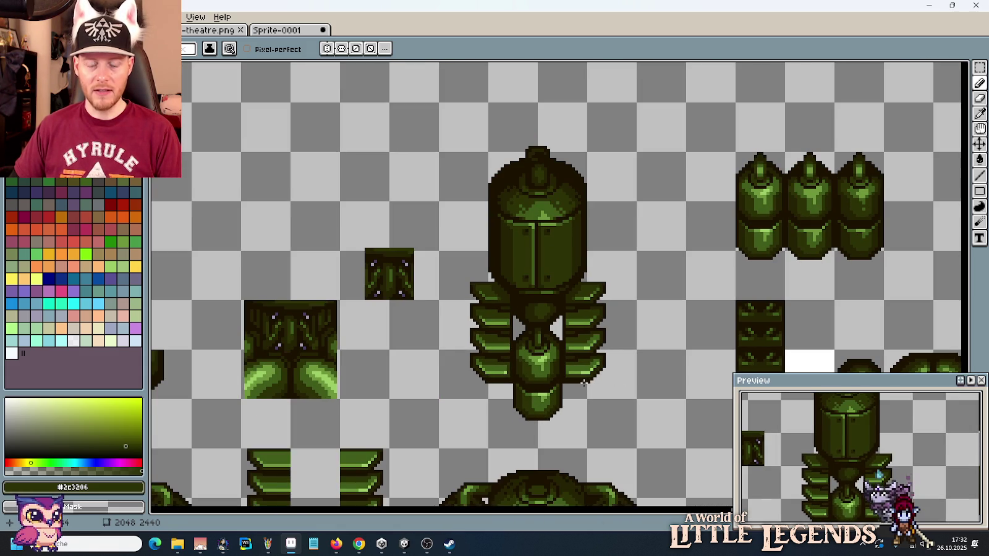
scroll(579, 389, "up", 2)
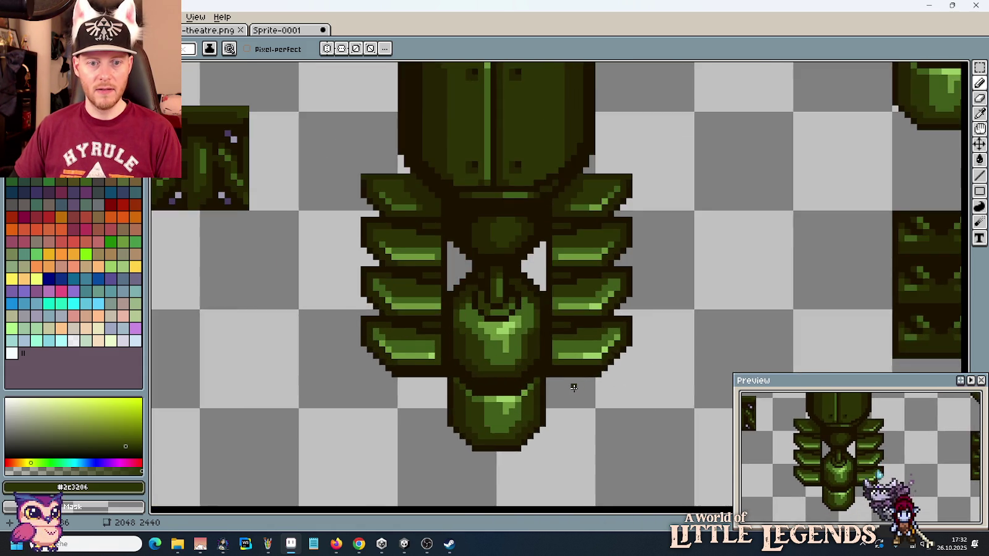
scroll(574, 387, "up", 1)
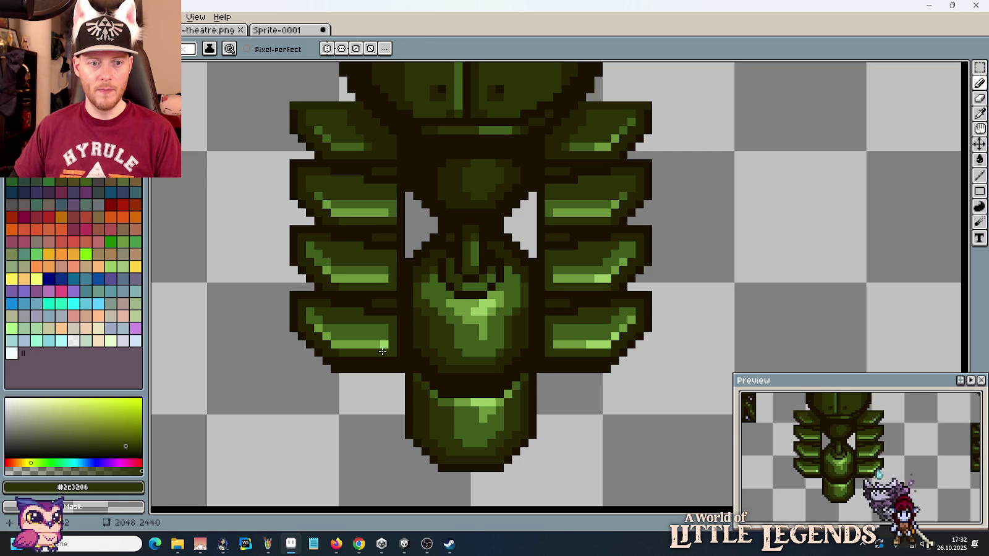
Step: Shorten the left-fin light-green highlight stripes with mid-green and dark olive to match the right fins
left_click(390, 339, "alt")
left_click(568, 327, "alt")
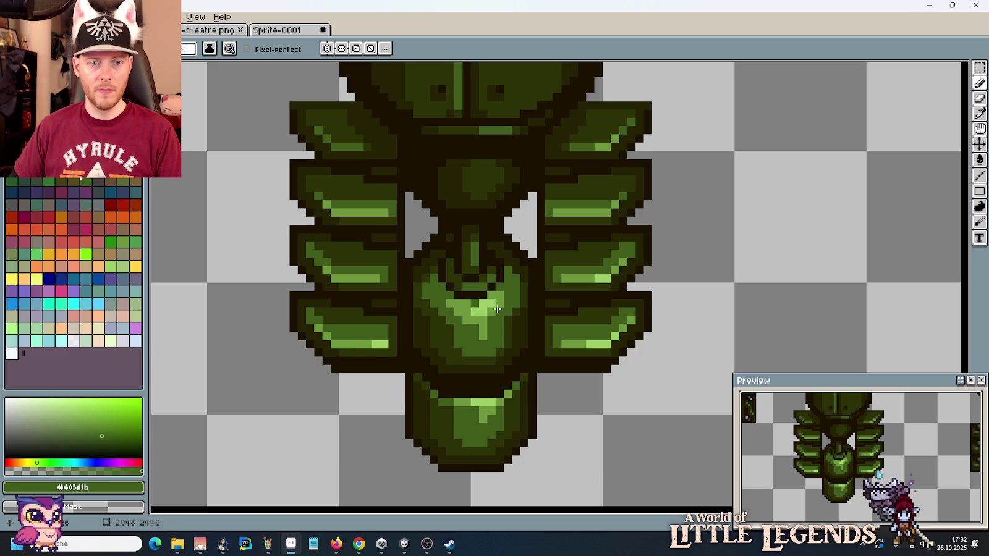
scroll(574, 350, "down", 2)
scroll(573, 350, "up", 2)
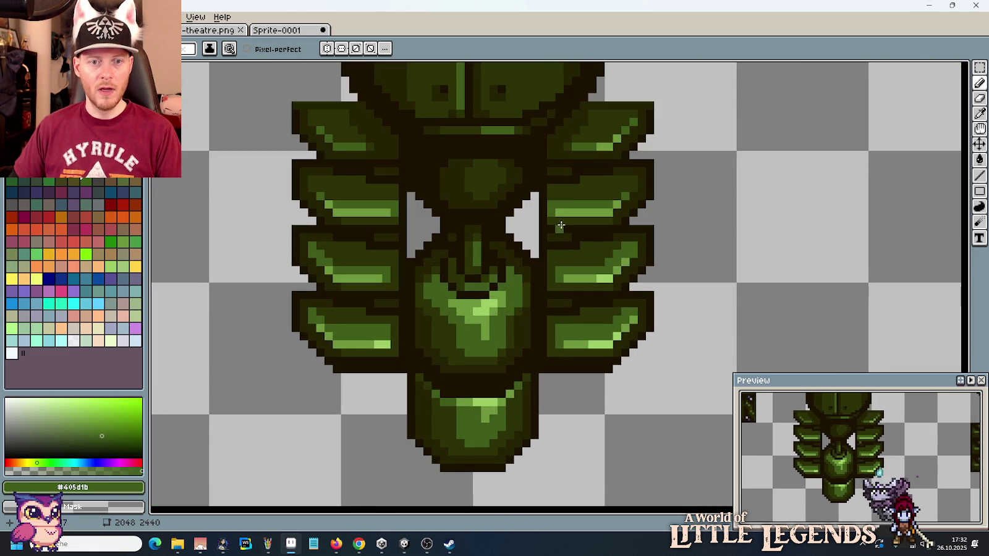
left_click(552, 194, "alt")
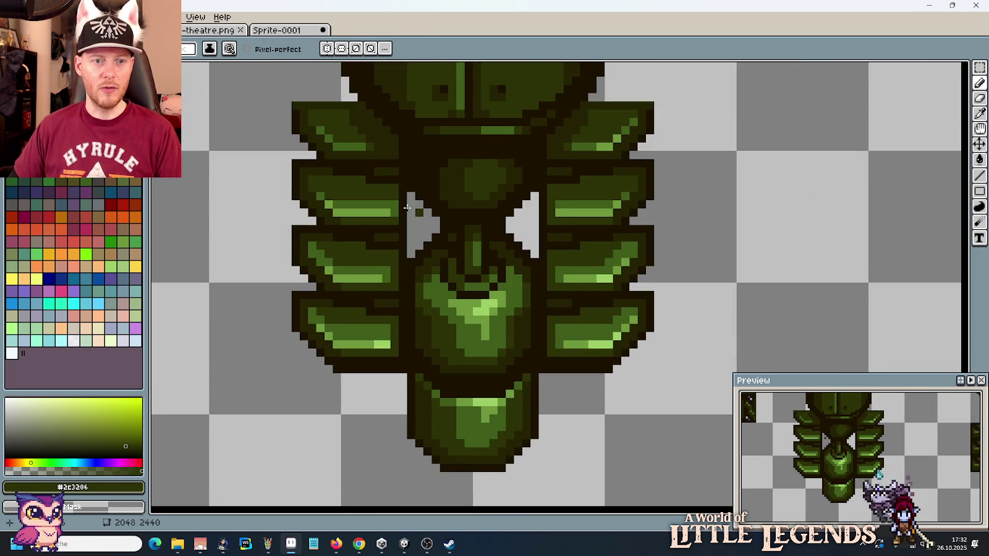
left_click(389, 204, "alt")
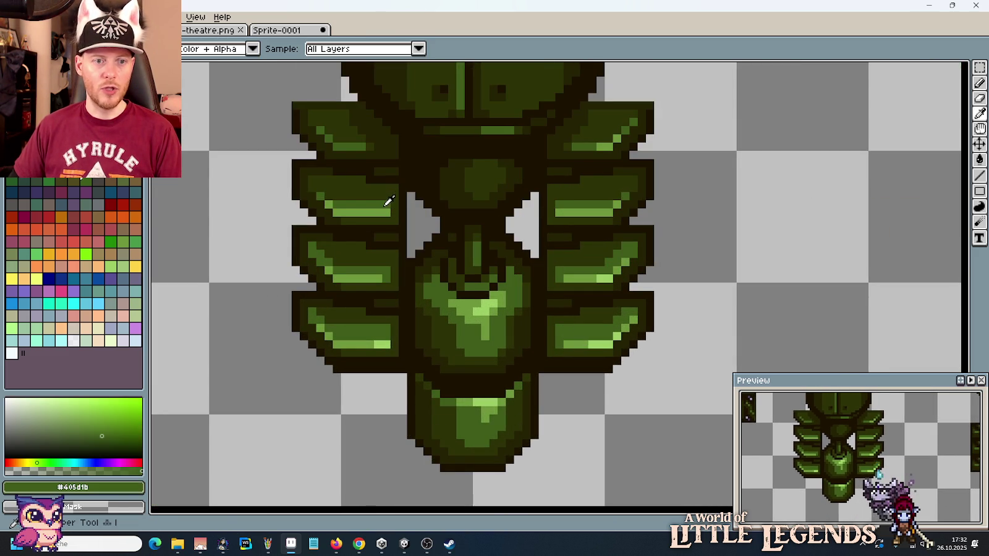
scroll(585, 326, "down", 4)
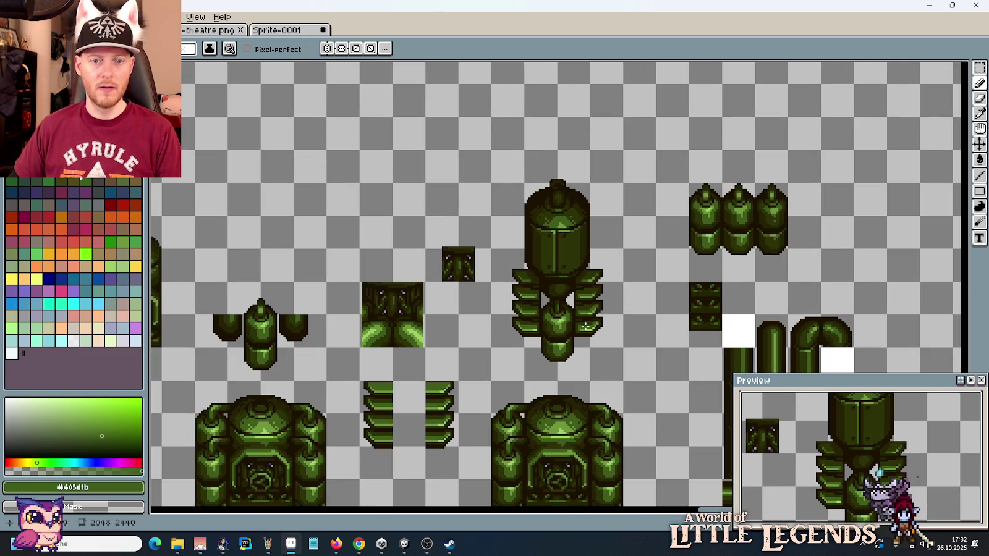
Step: Undo the last stroke and shift a small patch of upper-left fin pixels
scroll(607, 365, "up", 2)
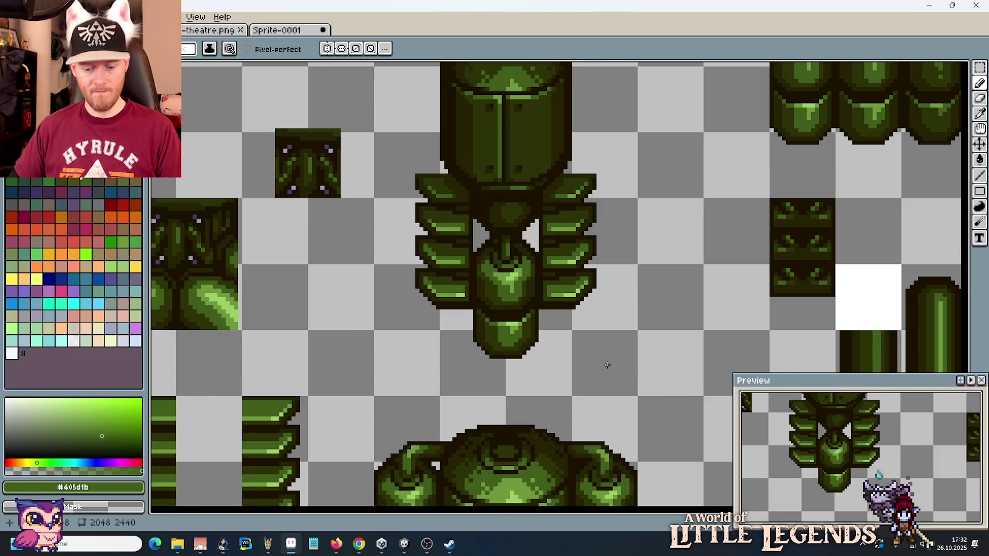
scroll(607, 365, "down", 1)
key("ctrl+z")
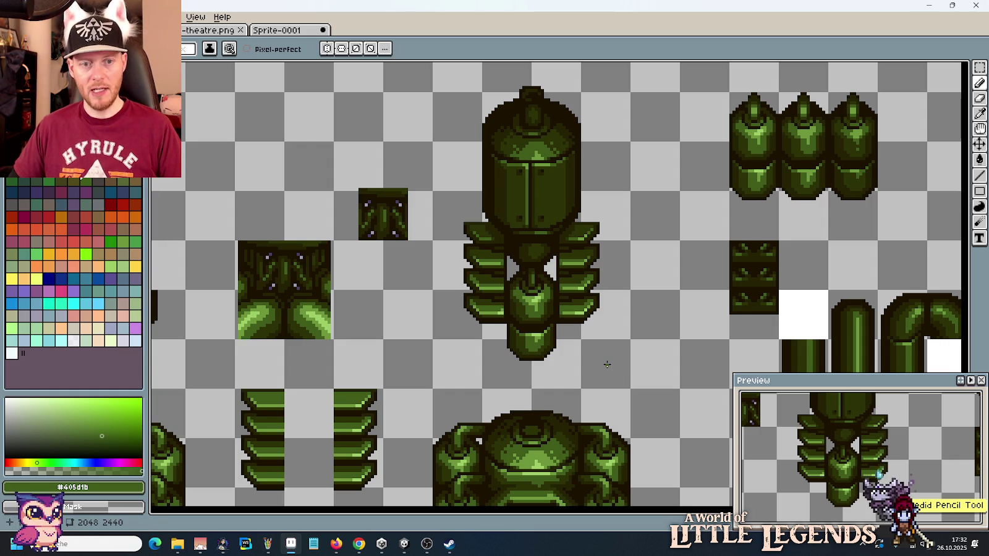
key("m")
left_click_drag(570, 332, 602, 310)
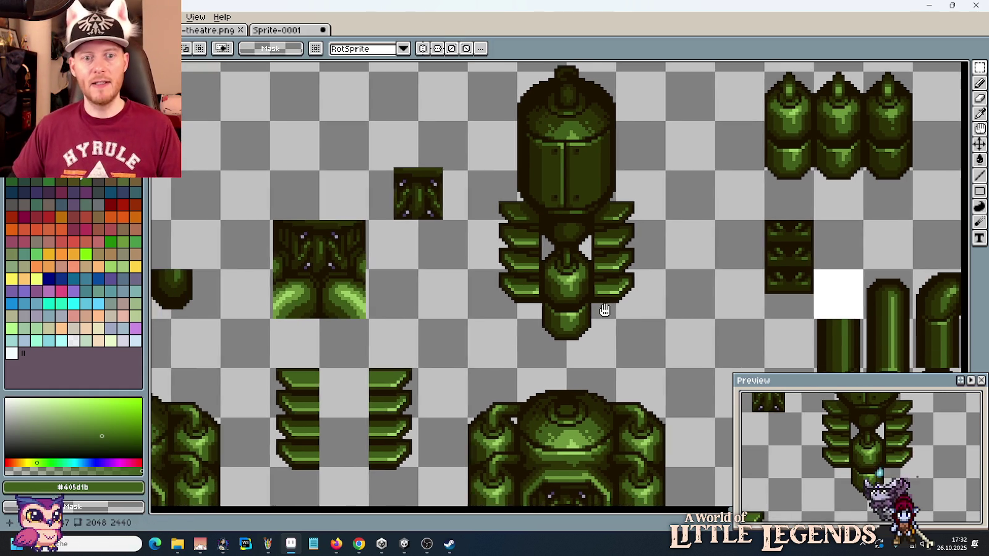
scroll(605, 310, "down", 1)
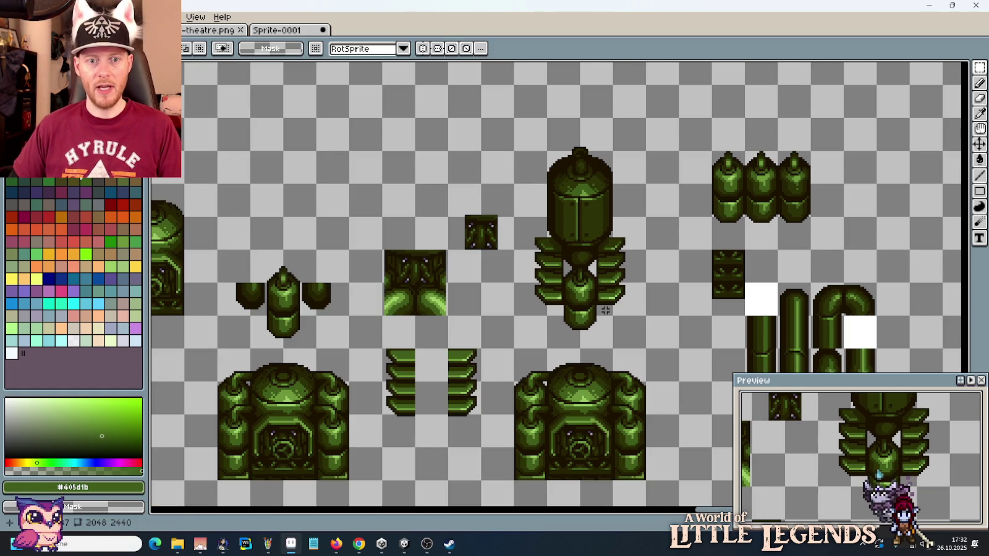
scroll(574, 250, "up", 2)
scroll(520, 284, "up", 1)
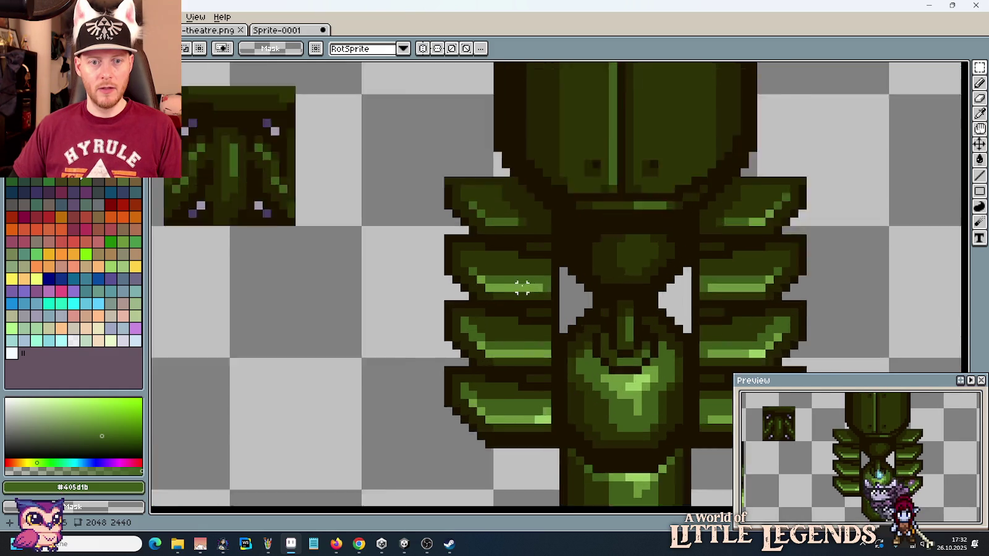
scroll(523, 281, "up", 1)
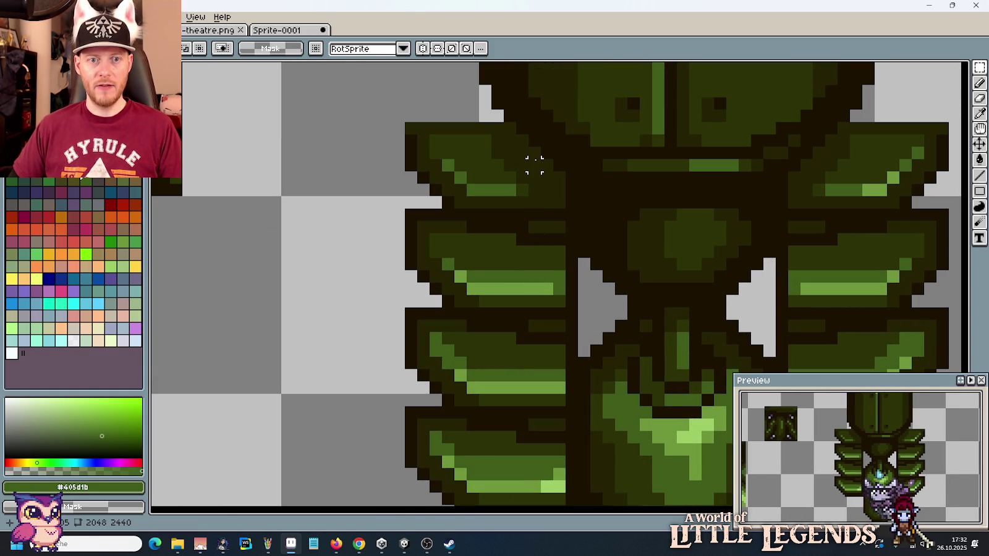
mouse_move(521, 238)
left_mouse_down()
mouse_move(572, 227)
mouse_move(551, 229)
mouse_move(556, 162)
left_mouse_up()
left_click(548, 242)
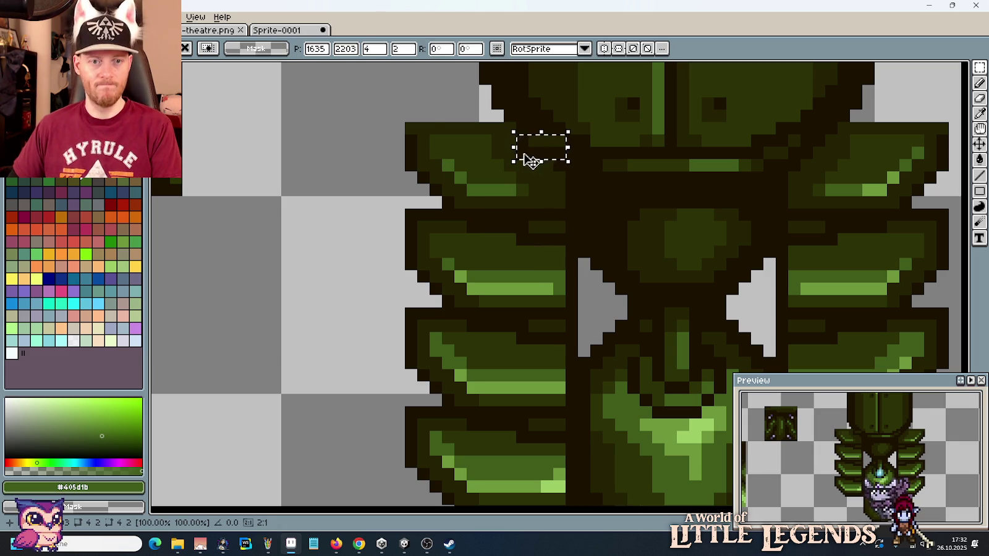
key("ctrl+d")
Step: Sample the darkest outline, then set dark olive #252304 as the drawing colour
key("b")
left_click(530, 155, "alt")
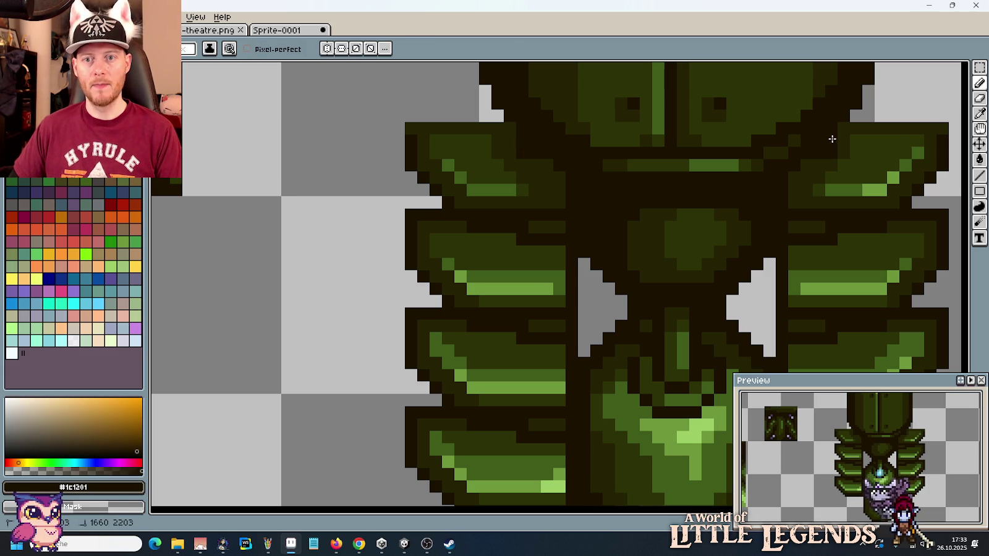
left_click(847, 140, "alt")
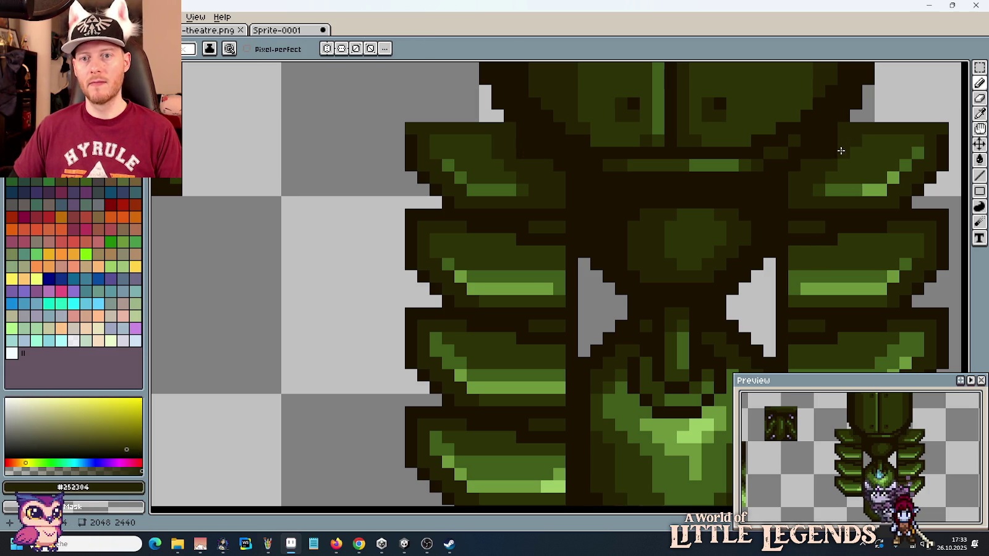
scroll(804, 216, "down", 4)
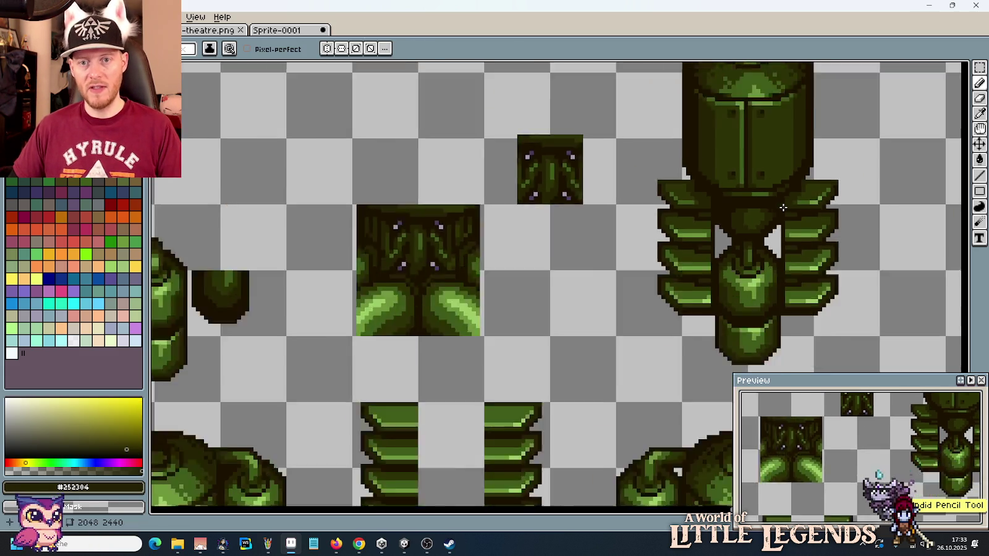
scroll(851, 247, "down", 2)
left_click_drag(850, 246, 747, 224)
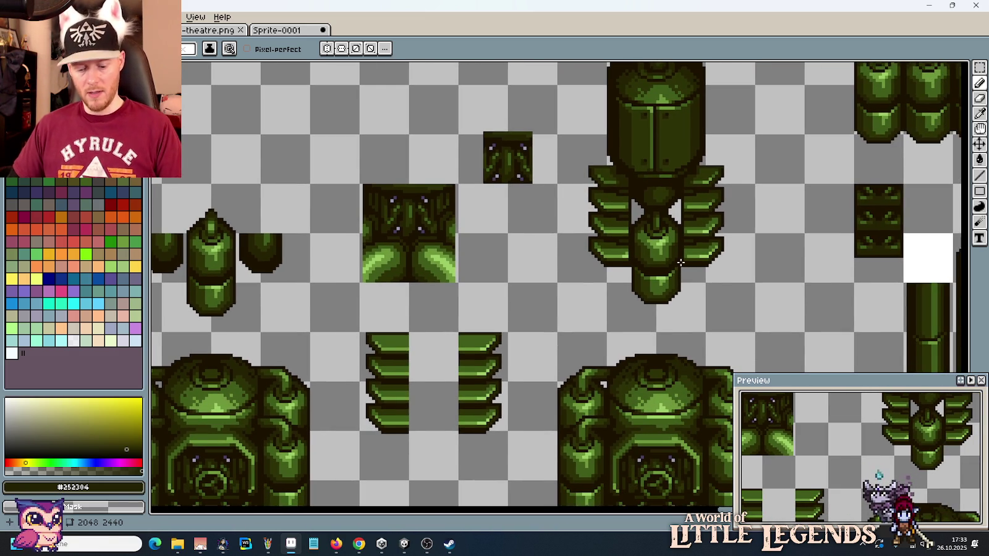
key("m")
scroll(723, 287, "down", 1)
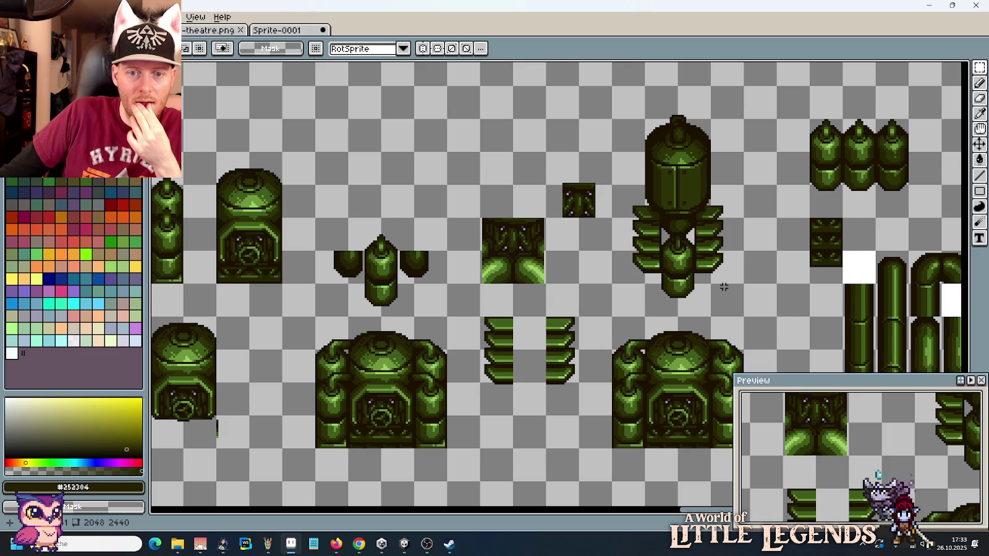
left_click_drag(724, 287, 620, 200)
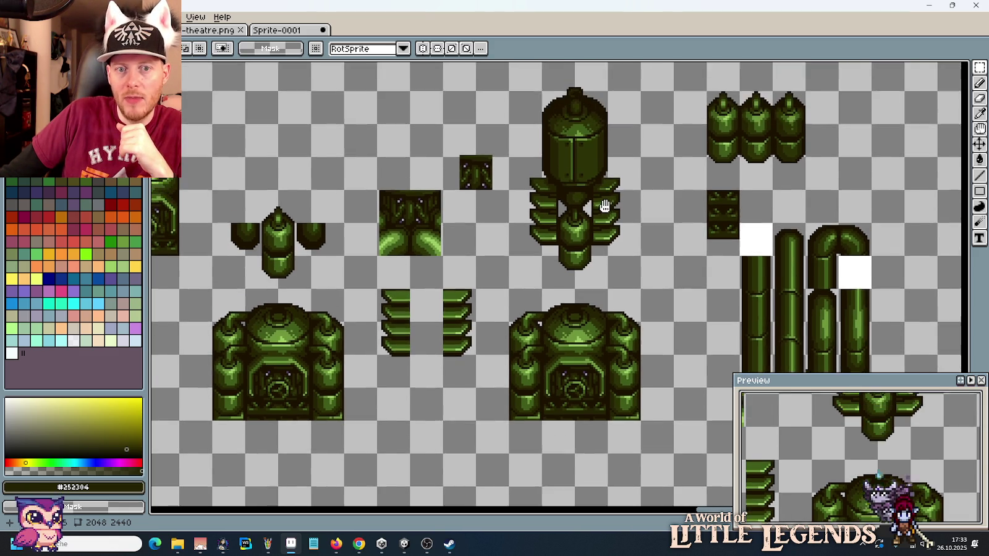
scroll(605, 161, "up", 1)
scroll(605, 186, "up", 1)
scroll(605, 210, "up", 1)
scroll(605, 227, "up", 1)
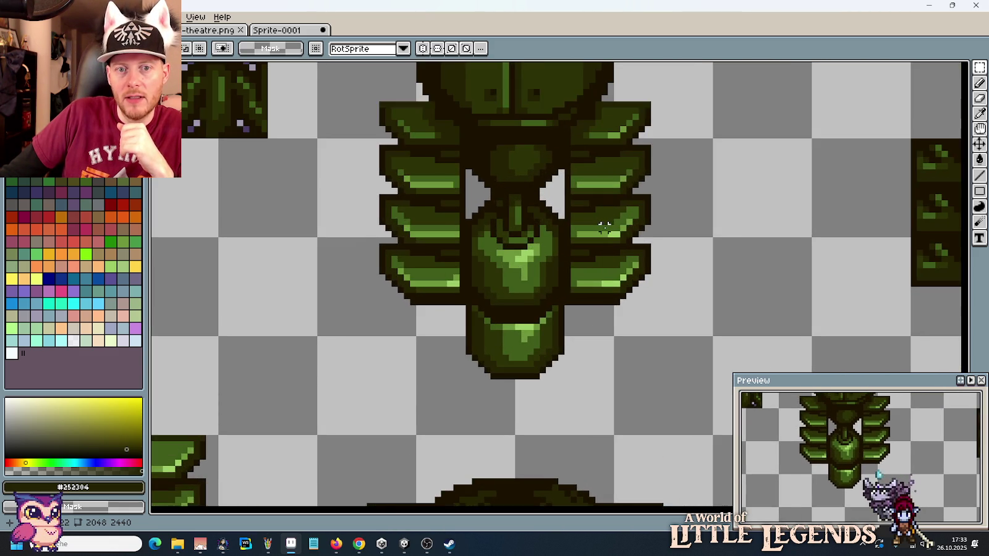
scroll(604, 227, "down", 3)
scroll(605, 228, "down", 1)
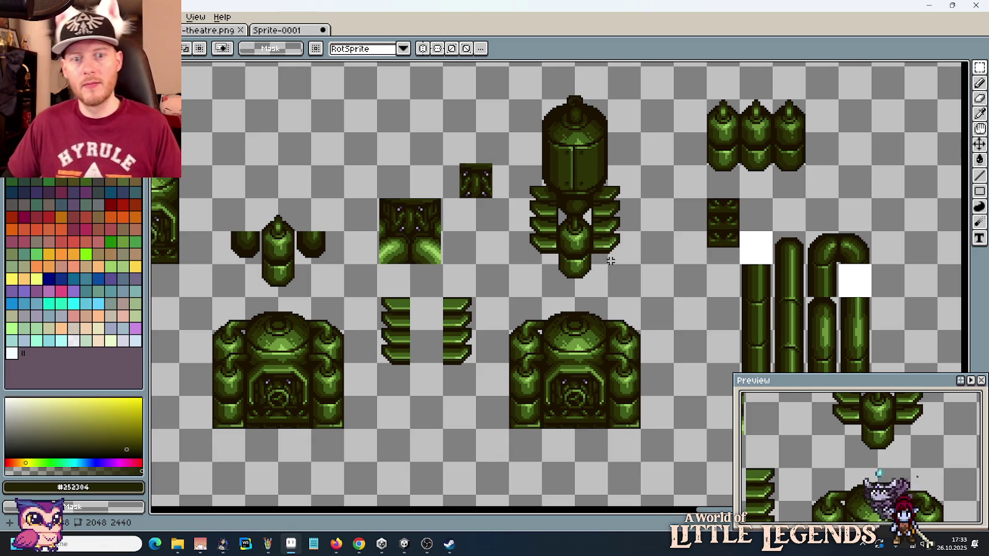
scroll(610, 272, "up", 2)
left_click_drag(468, 326, 569, 276)
key("Escape")
scroll(704, 292, "down", 2)
scroll(865, 186, "up", 2)
scroll(721, 240, "up", 1)
Step: Copy the right canister's bottom, shrink it to 75%, and place it near the spine machine
mouse_move(702, 189)
left_mouse_down()
mouse_move(603, 244)
mouse_move(828, 278)
mouse_move(852, 260)
mouse_move(909, 309)
mouse_move(882, 294)
left_mouse_up()
left_click(858, 322)
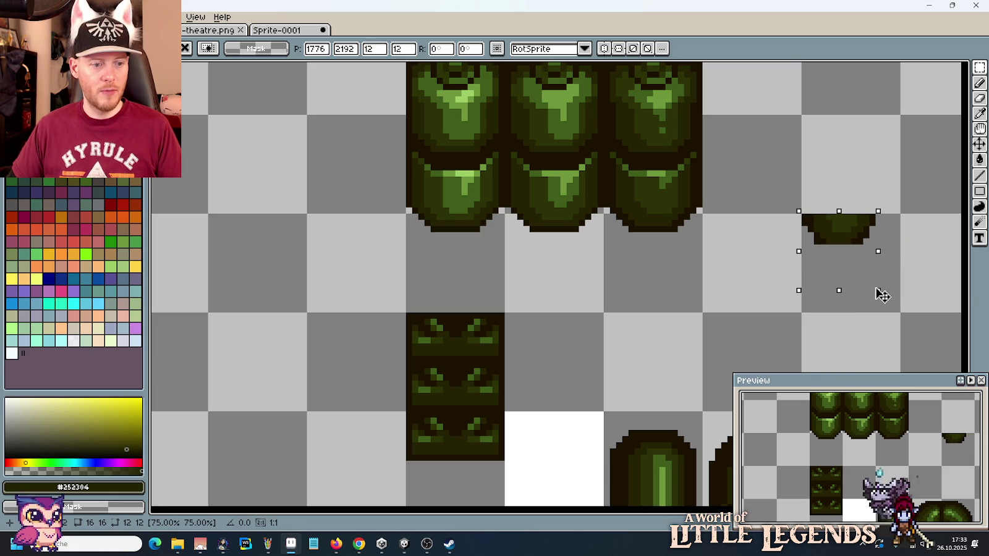
key("Return")
mouse_move(862, 264)
left_mouse_down()
mouse_move(846, 394)
mouse_move(578, 337)
left_mouse_up()
key("Return")
scroll(671, 322, "up", 2)
scroll(623, 292, "up", 1)
left_click_drag(623, 292, 669, 275)
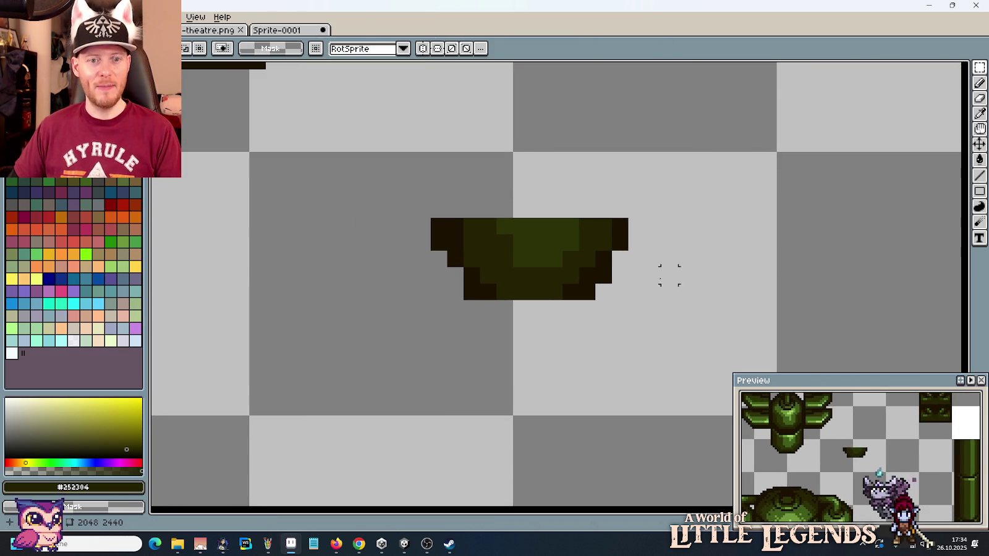
Step: Trim the piece's bottom-left corner, darken its bottom row and add a right-edge outline pixel
left_click(487, 279, "alt")
right_click(471, 291)
left_click_drag(498, 292, 554, 292)
left_click(621, 262)
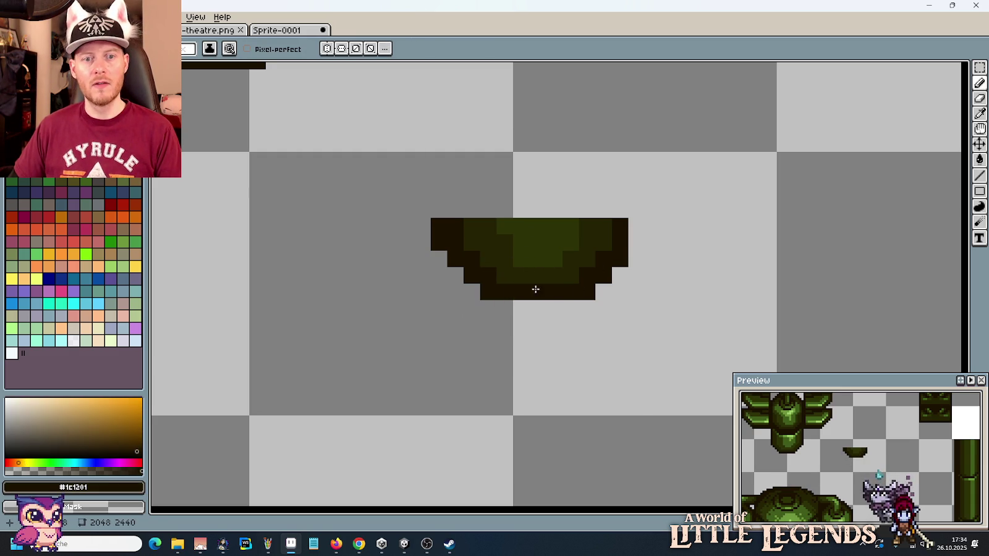
left_click(530, 238, "alt")
scroll(547, 284, "down", 3)
scroll(550, 288, "down", 1)
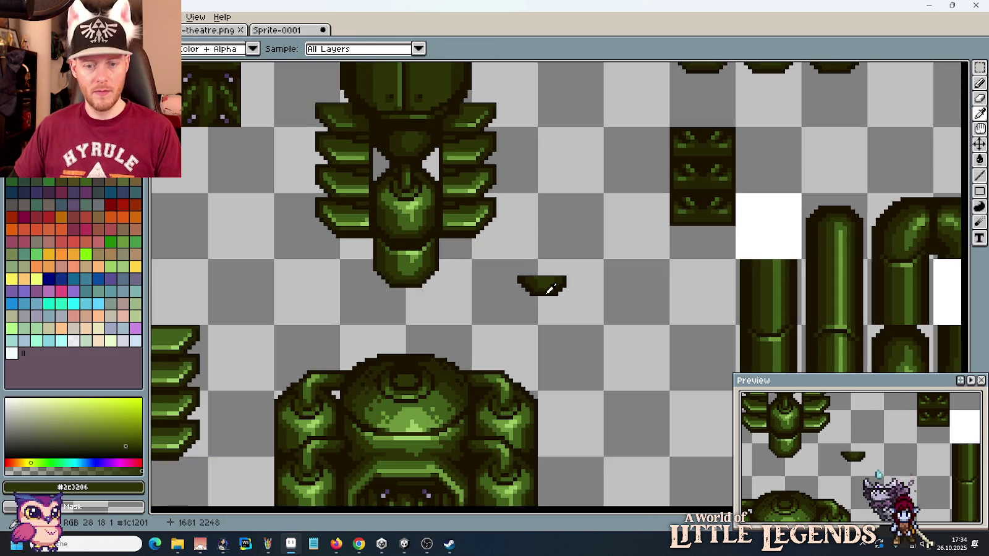
Step: Stack a copy of the bowl piece beneath itself and erase the stray bottom-left pixel
key("m")
mouse_move(502, 257)
left_mouse_down()
mouse_move(601, 327)
mouse_move(448, 326)
mouse_move(612, 315)
left_mouse_up()
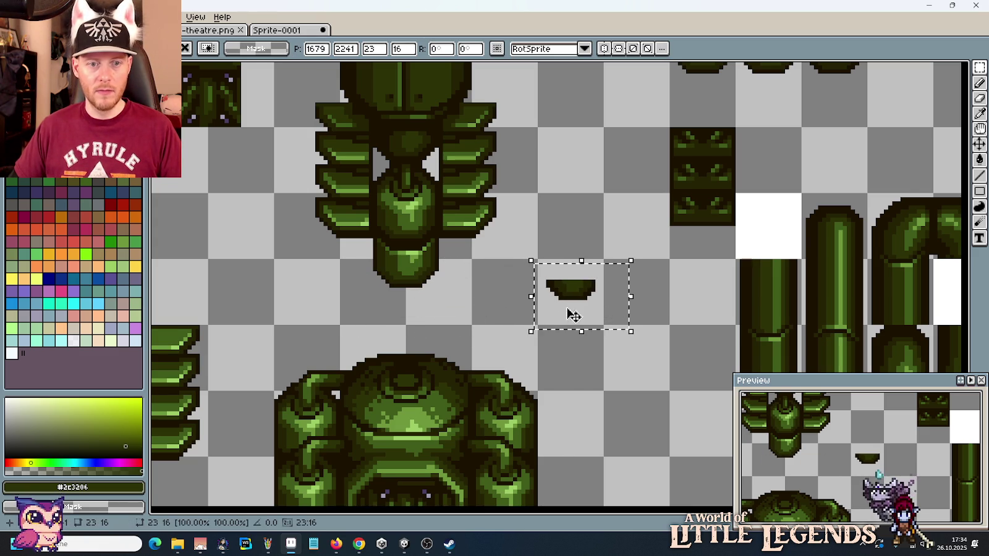
mouse_move(337, 256)
left_mouse_down()
mouse_move(474, 326)
mouse_move(624, 294)
mouse_move(624, 303)
left_mouse_up()
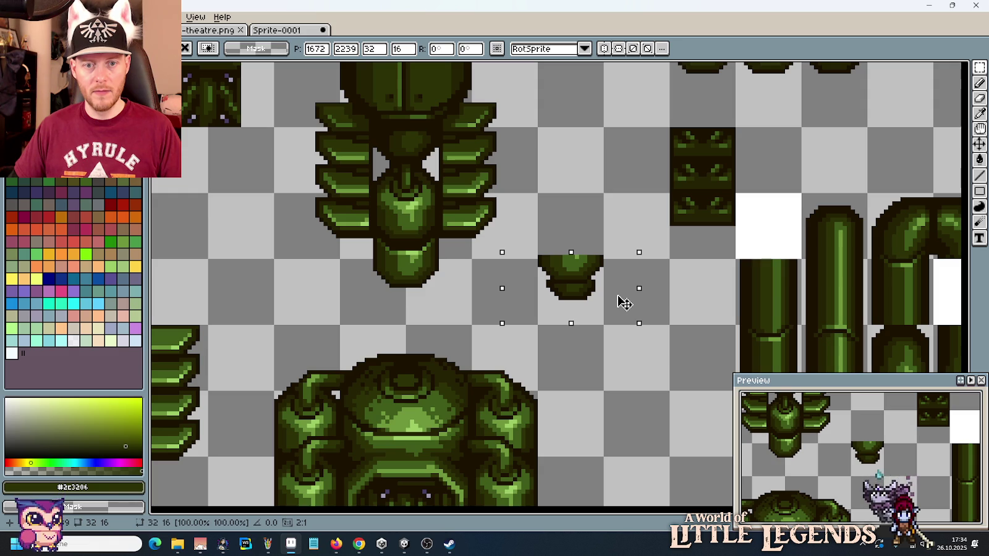
key("Return")
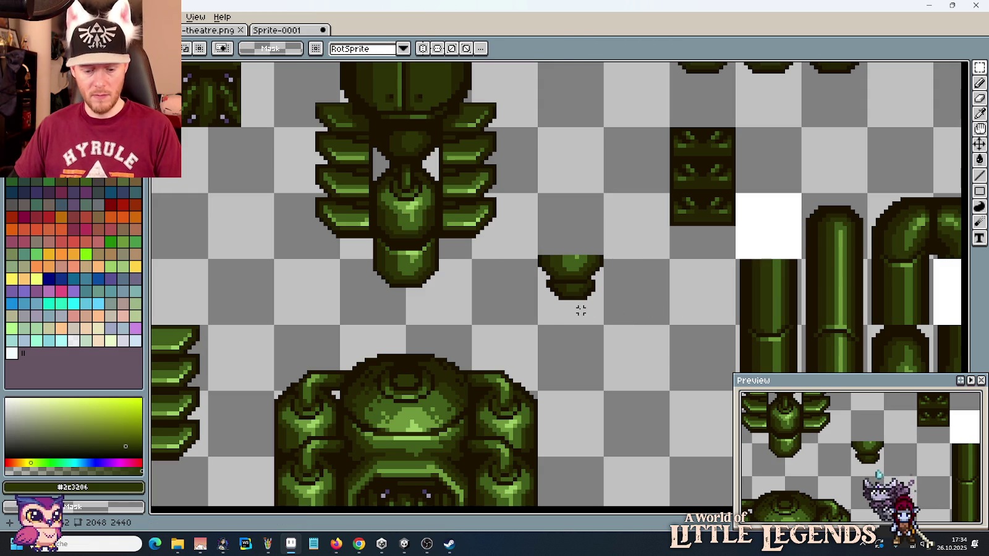
scroll(580, 309, "up", 1)
key("b")
left_click(528, 273, "alt")
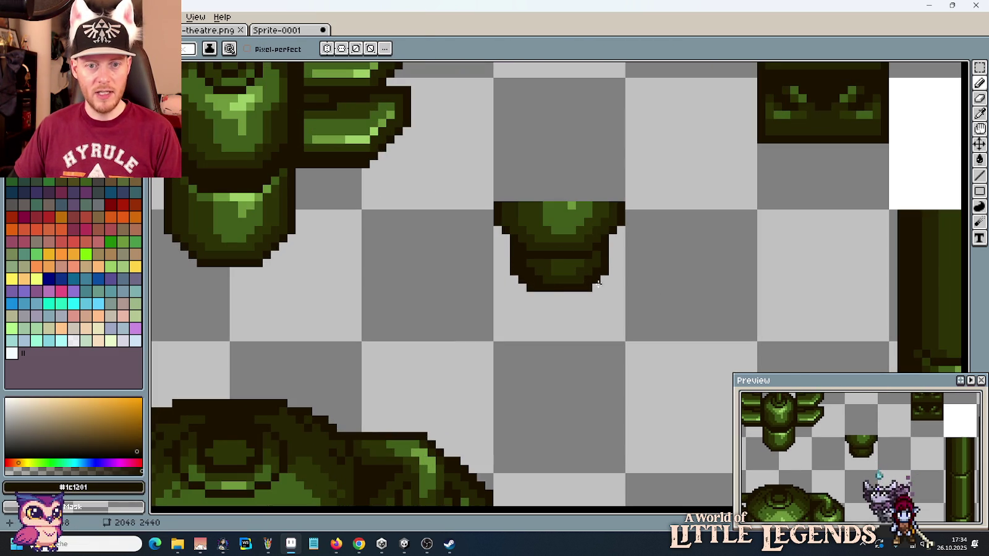
right_click(531, 287)
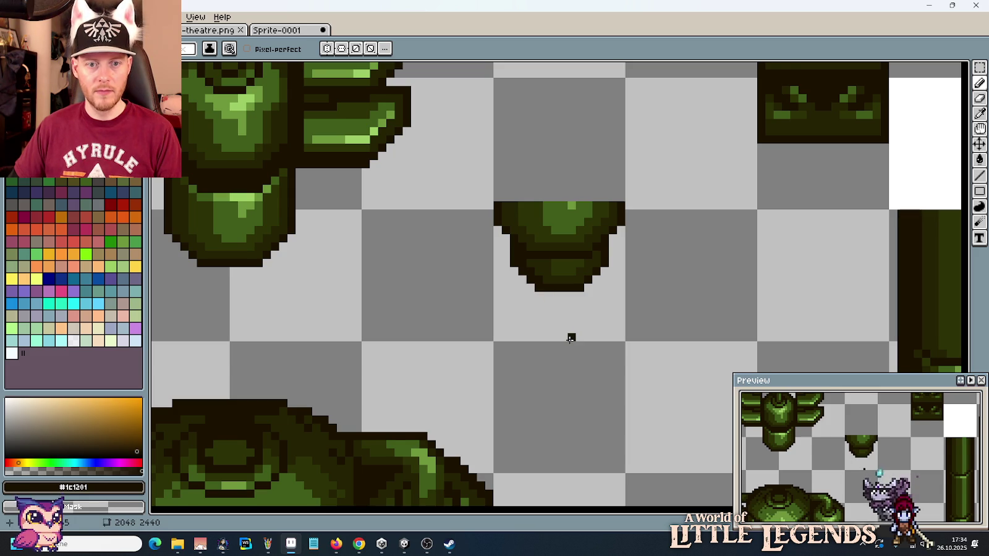
scroll(569, 339, "down", 1)
scroll(567, 296, "up", 2)
key("i")
scroll(574, 279, "down", 4)
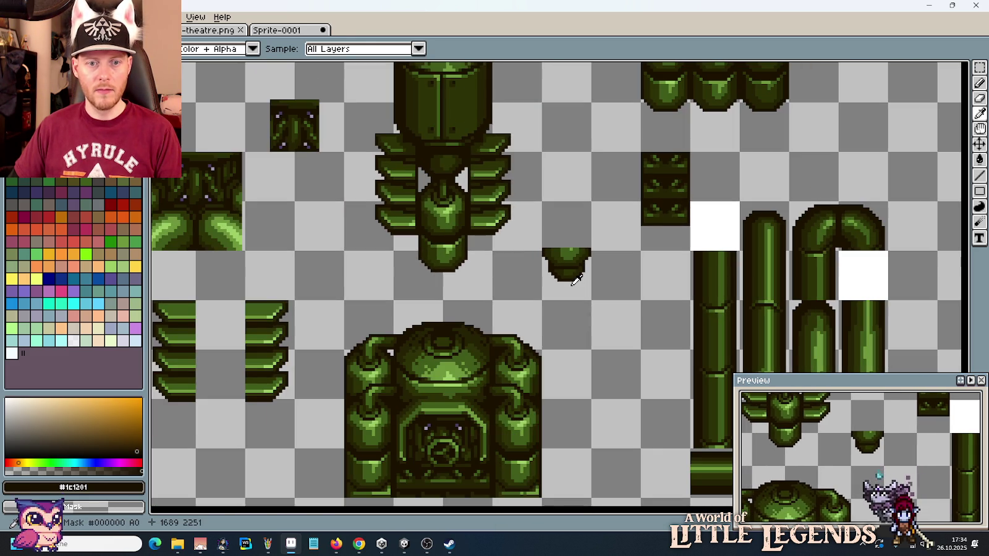
Step: Move the finished two-tier end cap onto the finned machine's bottom tip
key("m")
left_click_drag(581, 279, 463, 297)
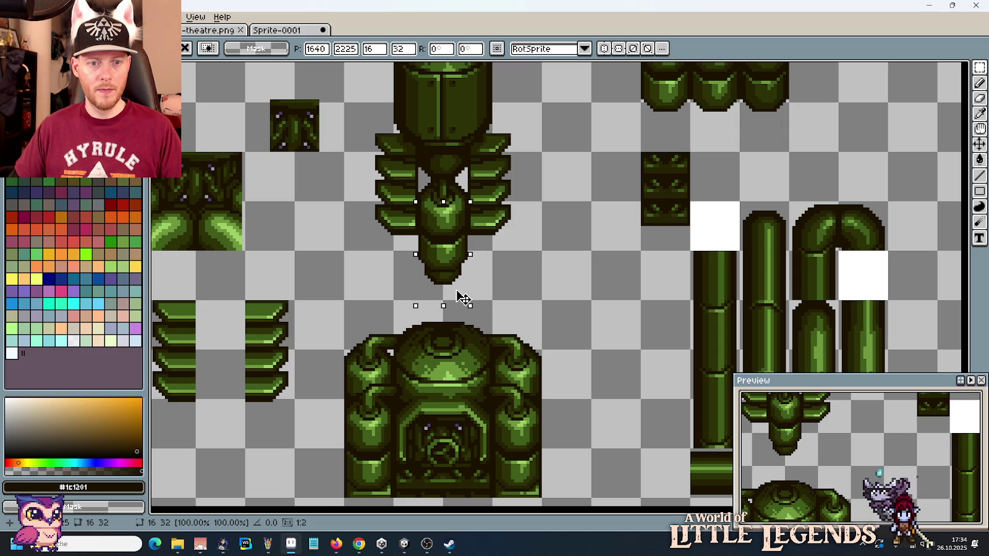
left_click(527, 286)
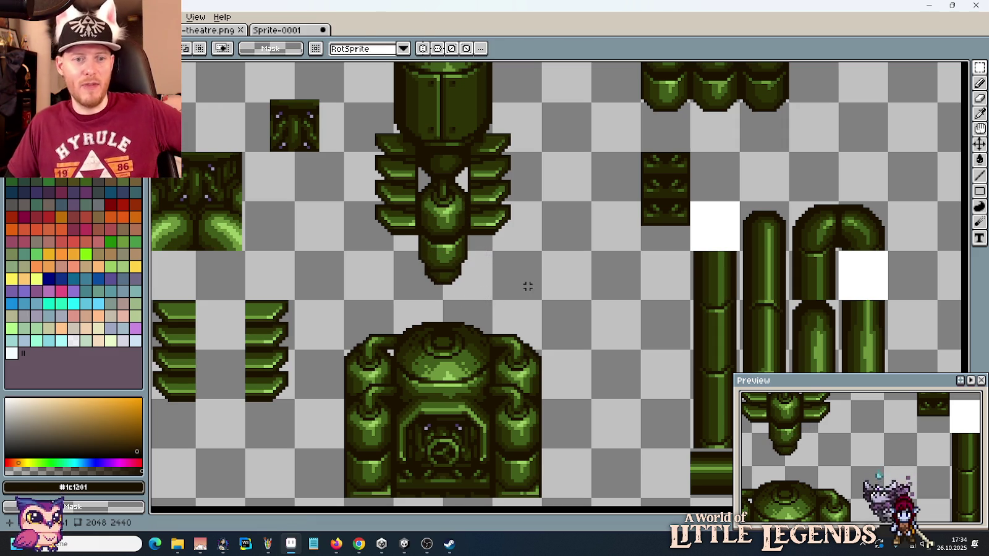
scroll(500, 262, "down", 2)
left_click_drag(500, 262, 624, 263)
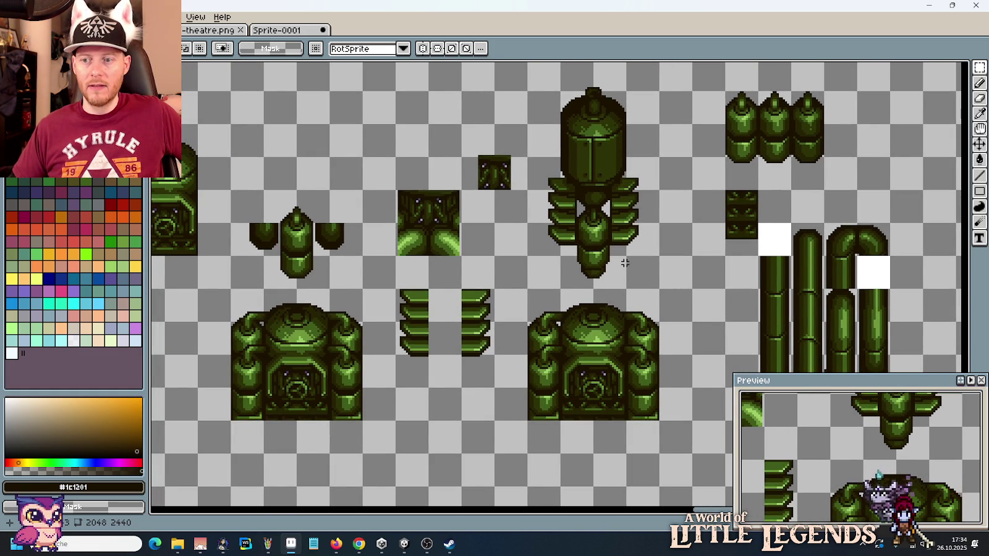
scroll(619, 270, "up", 2)
scroll(611, 283, "up", 2)
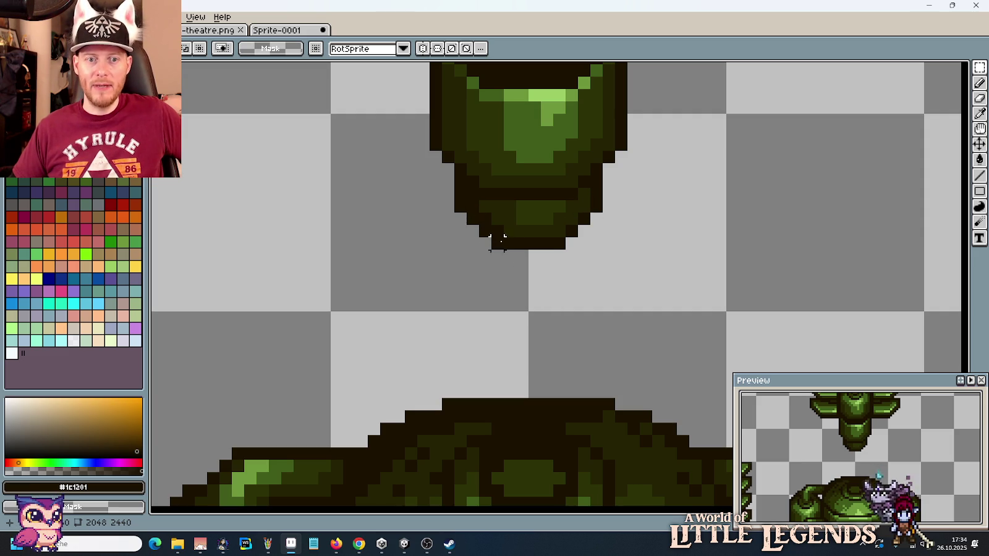
Step: Move the pair of curved shield plates beside the canisters
scroll(544, 279, "down", 5)
scroll(620, 298, "down", 1)
scroll(619, 298, "down", 2)
scroll(621, 297, "up", 2)
left_click_drag(620, 296, 594, 333)
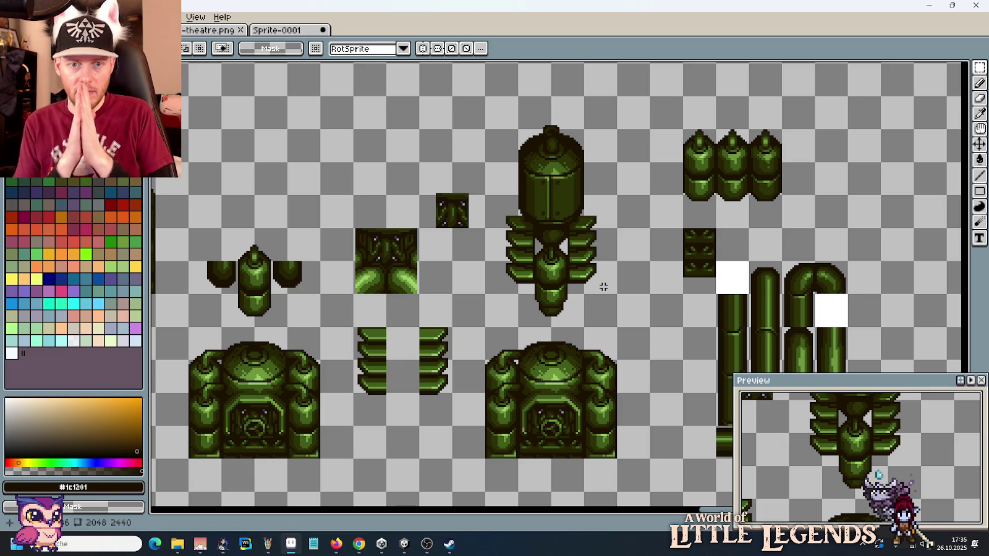
scroll(605, 283, "down", 1)
mouse_move(605, 279)
left_mouse_down()
mouse_move(687, 332)
mouse_move(662, 227)
left_mouse_up()
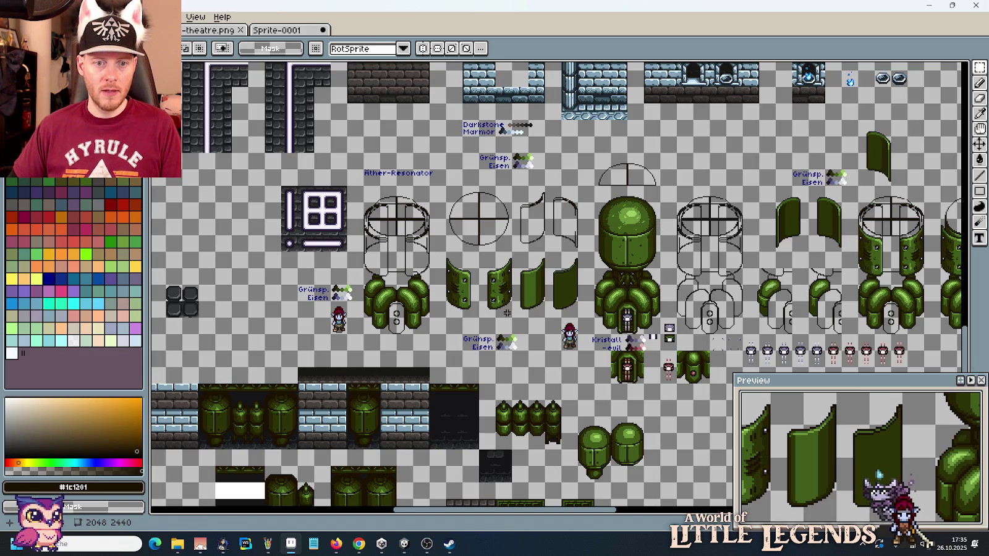
left_click_drag(445, 250, 514, 320)
left_click(966, 512)
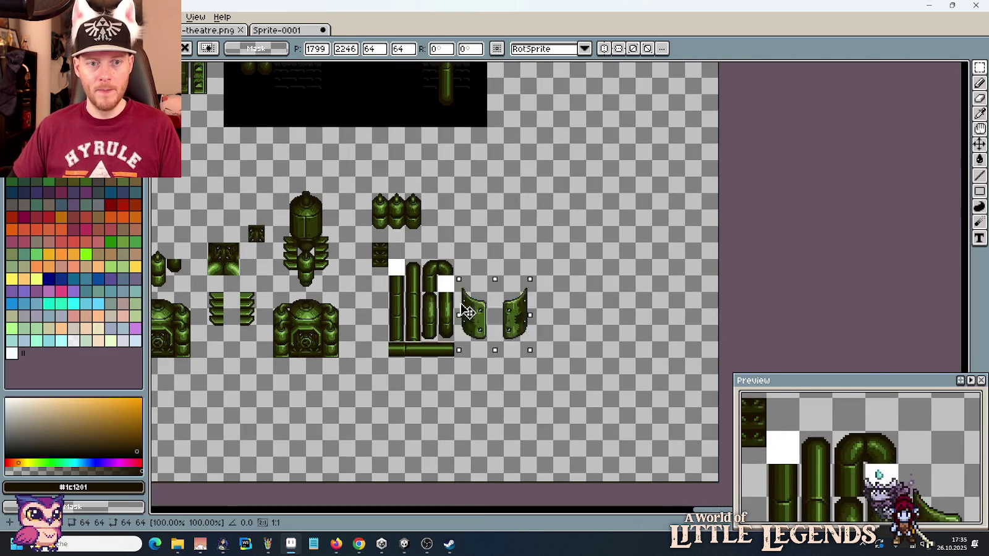
mouse_move(966, 512)
left_mouse_down()
mouse_move(448, 229)
mouse_move(486, 230)
left_mouse_up()
key("Return")
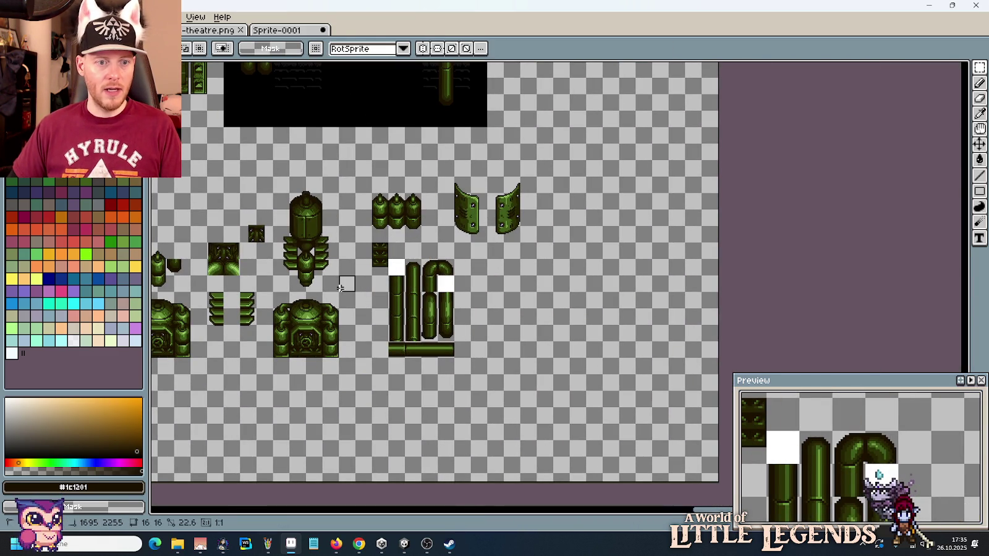
Step: Place a copy of the finned spine machine to the right of the shields
left_click_drag(340, 287, 271, 175)
left_click_drag(317, 232, 567, 234)
key("Return")
scroll(519, 210, "up", 2)
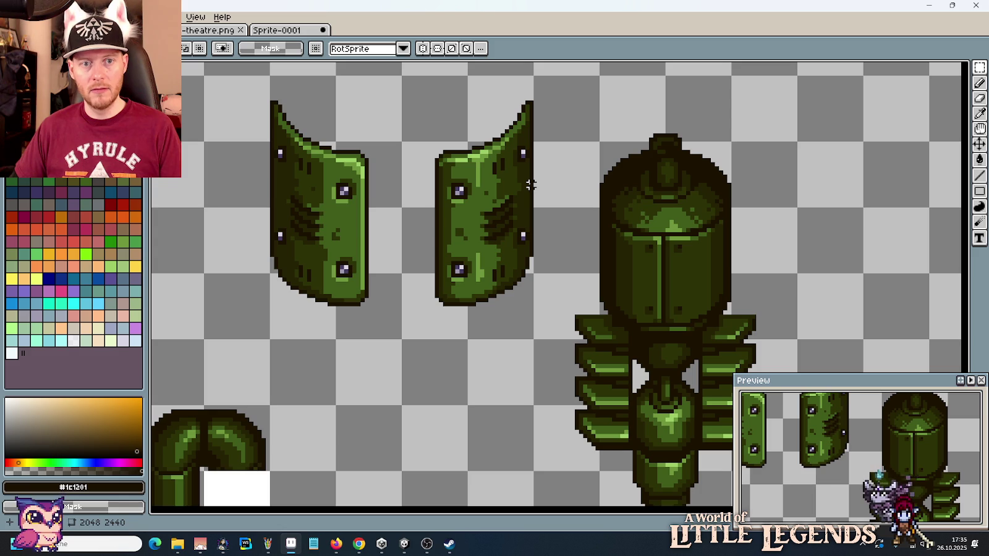
scroll(524, 215, "up", 2)
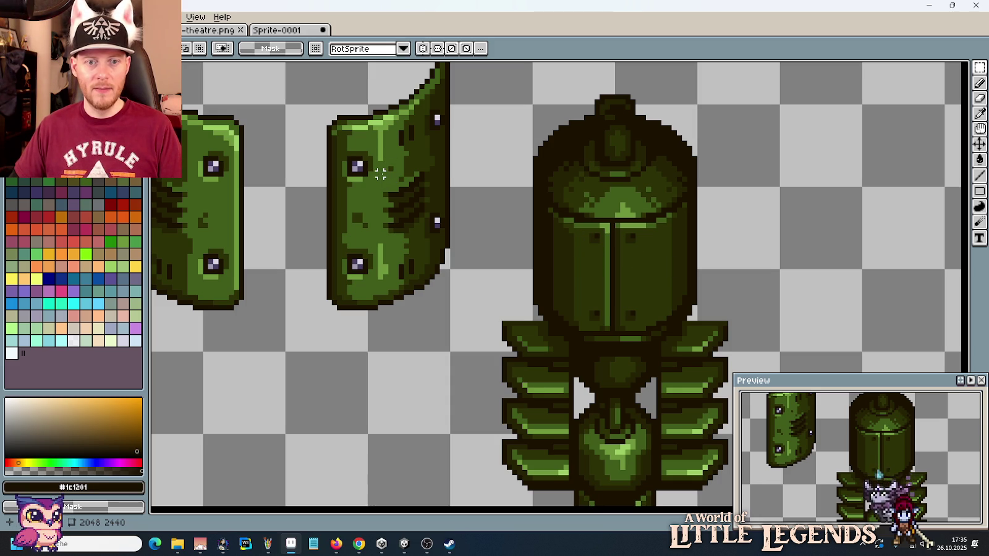
mouse_move(380, 175)
left_mouse_down()
mouse_move(432, 242)
mouse_move(673, 284)
left_mouse_up()
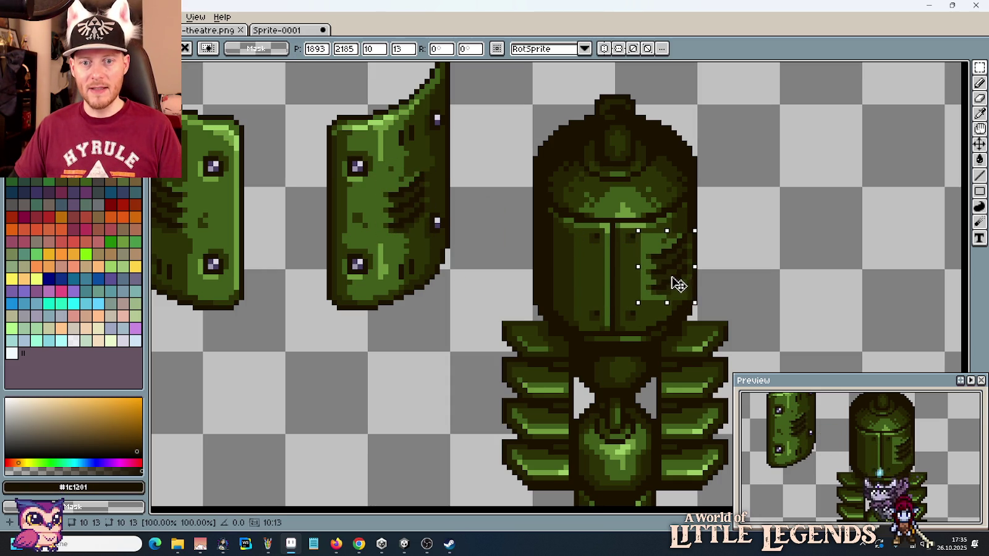
key("Escape")
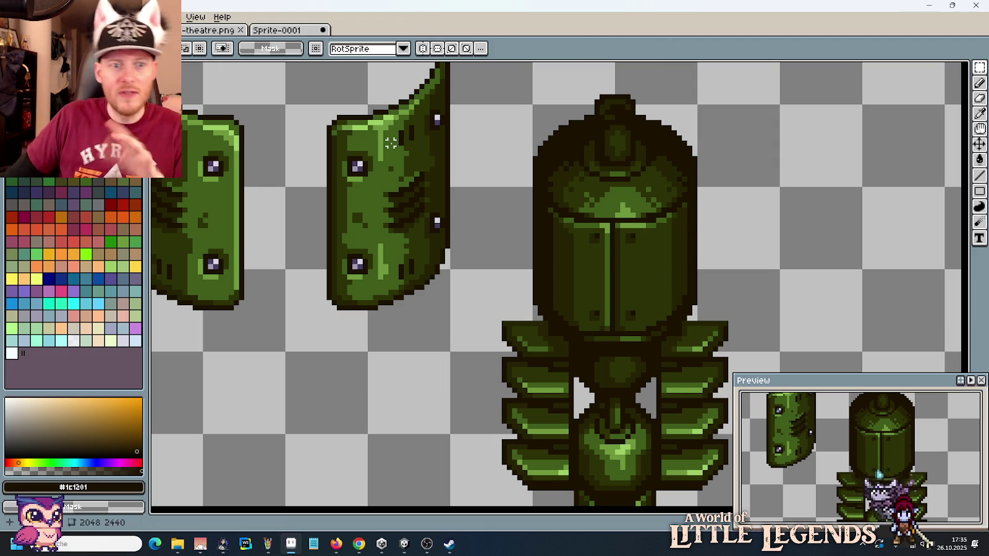
scroll(463, 228, "down", 3)
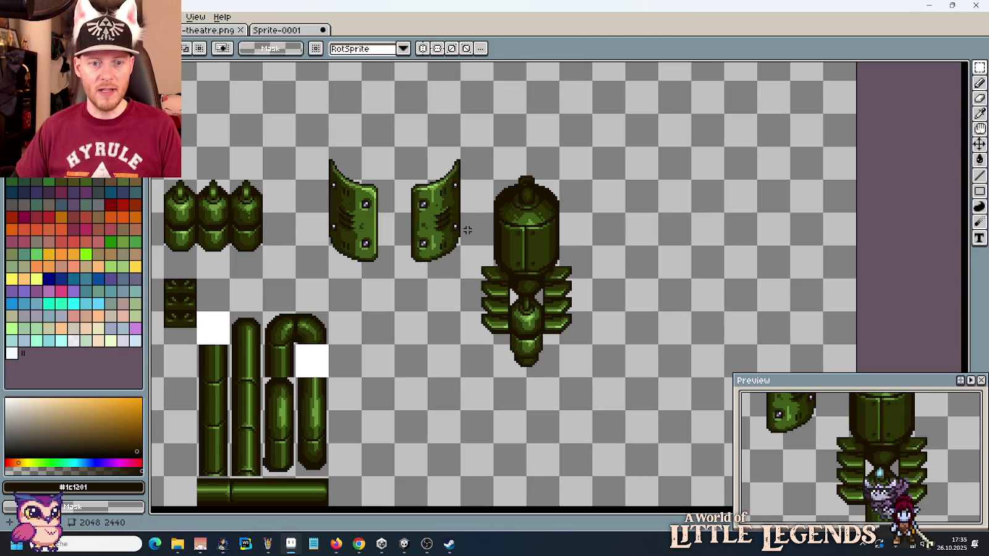
Step: Select the finned spine machine and nudge it down 3 pixels
left_click_drag(575, 336, 461, 148)
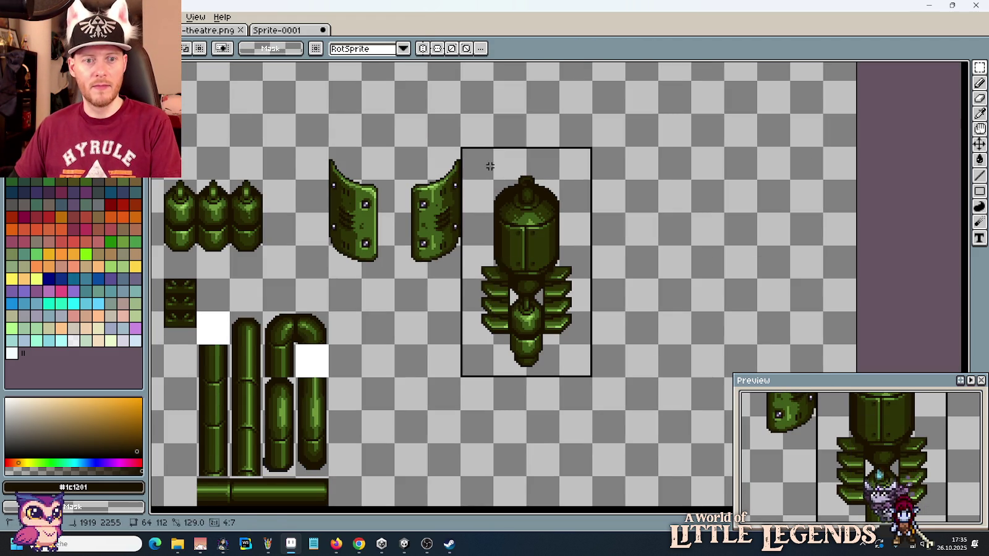
key("Delete")
left_click_drag(338, 266, 600, 233)
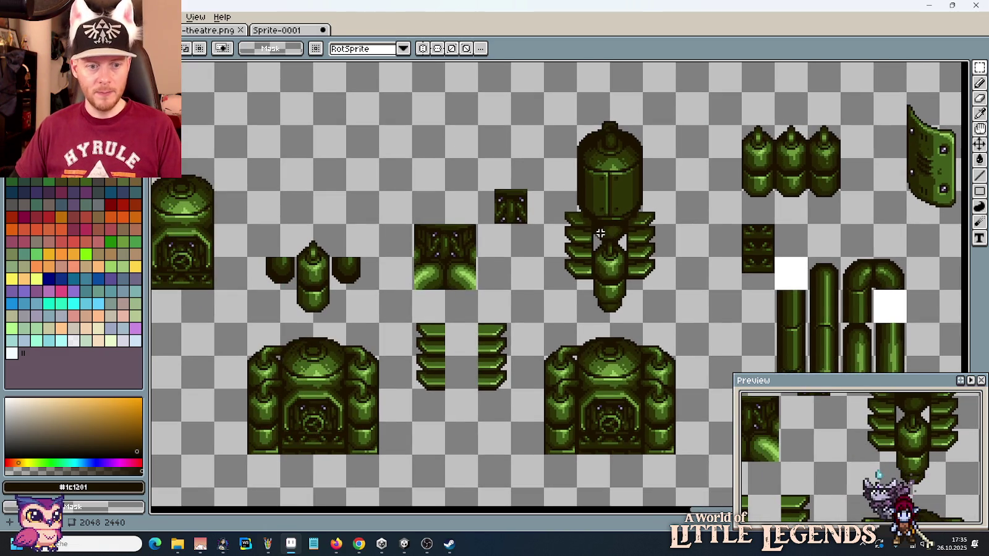
scroll(470, 293, "down", 1)
scroll(568, 289, "down", 1)
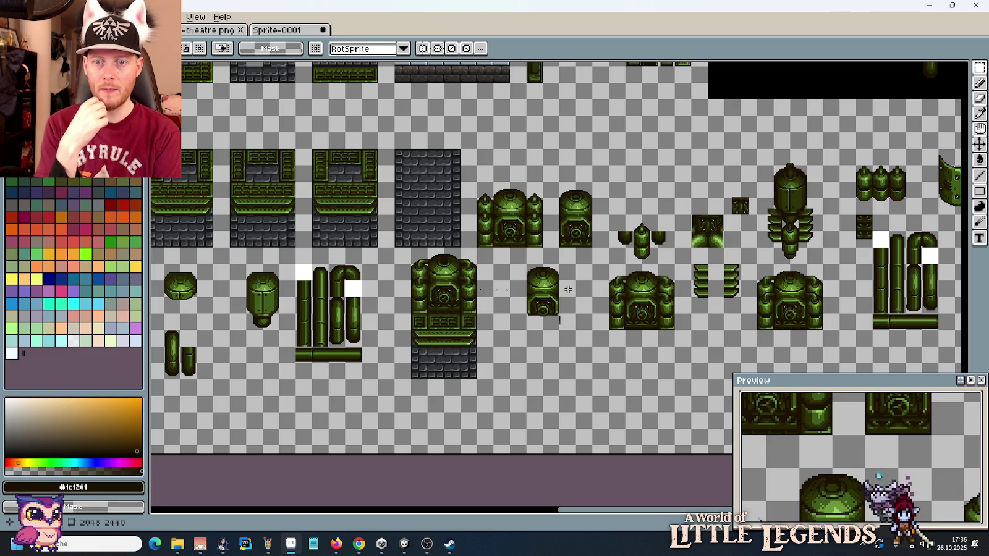
scroll(807, 223, "up", 2)
left_click_drag(841, 248, 745, 287)
left_click_drag(745, 349, 609, 113)
key("Down")
key("Down")
key("Down")
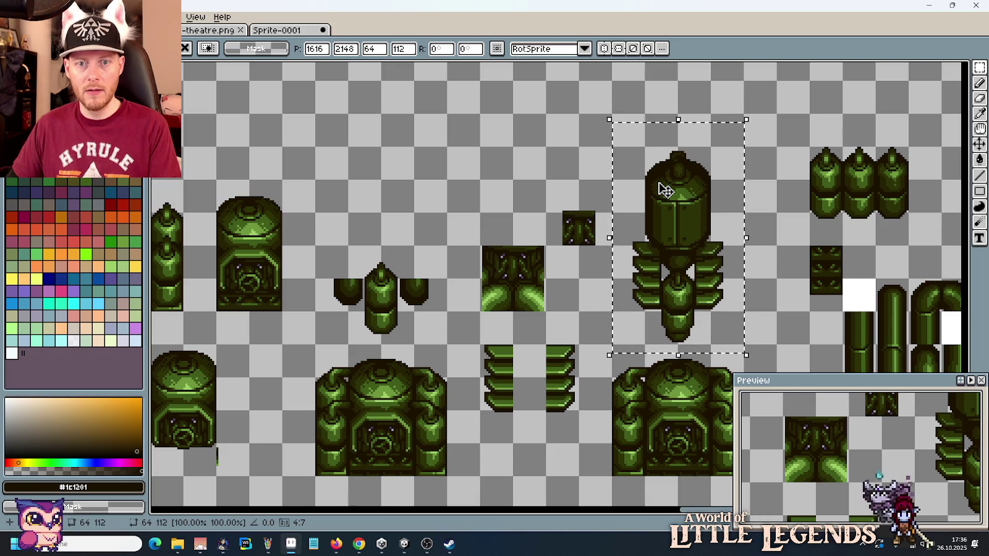
Step: Reselect the machine, save the tileset, and create a new blank 64×96 sprite
mouse_move(742, 342)
left_mouse_down()
mouse_move(674, 224)
mouse_move(611, 146)
left_mouse_up()
key("ctrl+s")
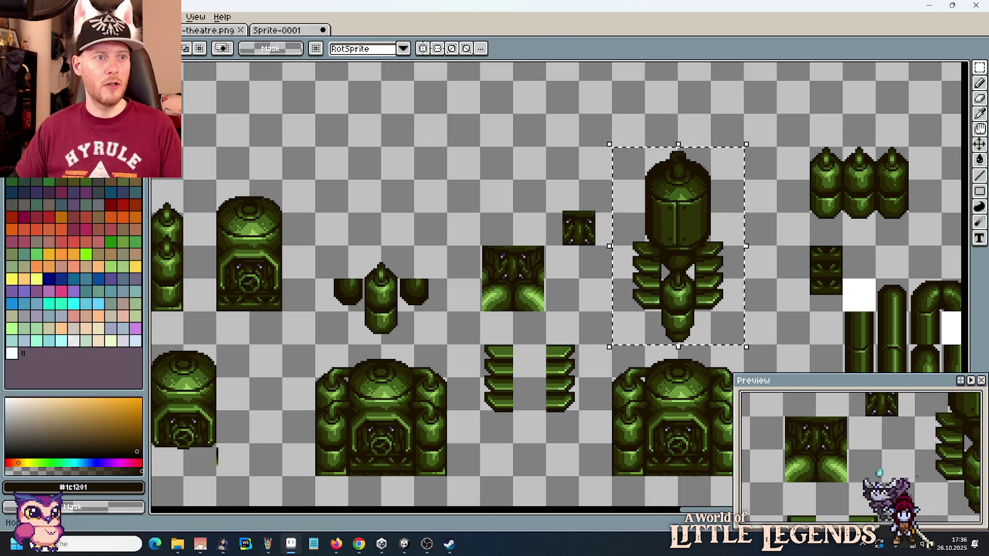
key("ctrl+n")
left_click(479, 384)
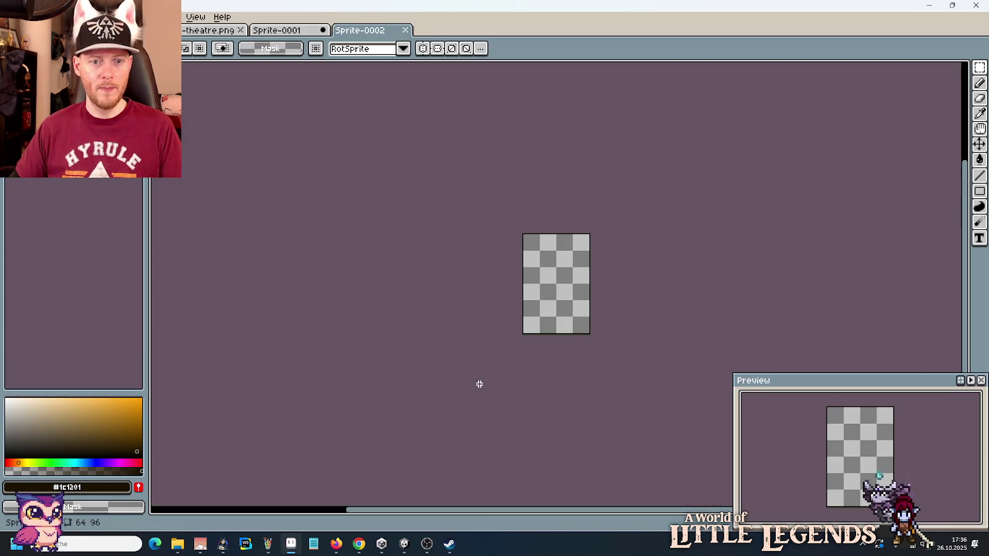
Step: Paste the finned machine into the new sprite and begin saving it under images
key("ctrl+v")
key("ctrl+shift+s")
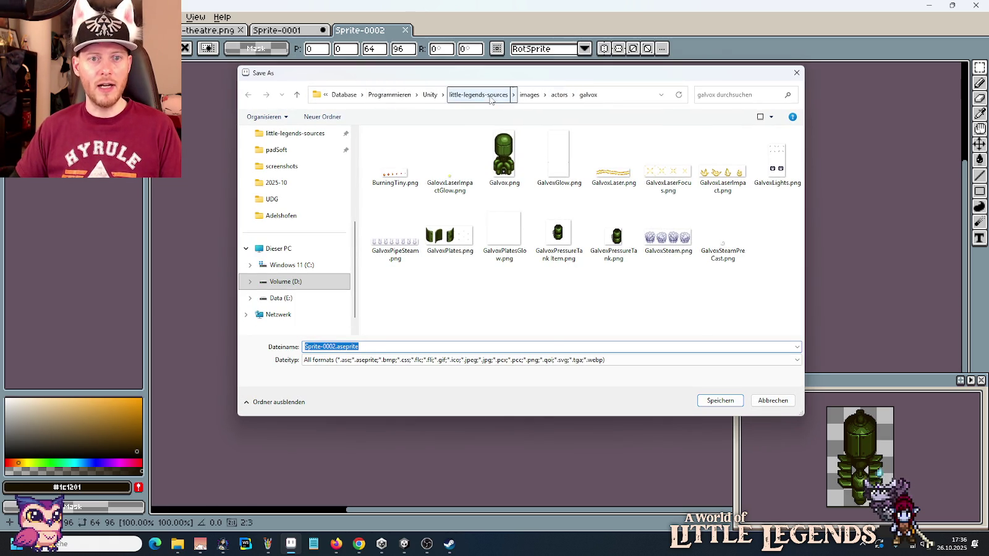
left_click(529, 95)
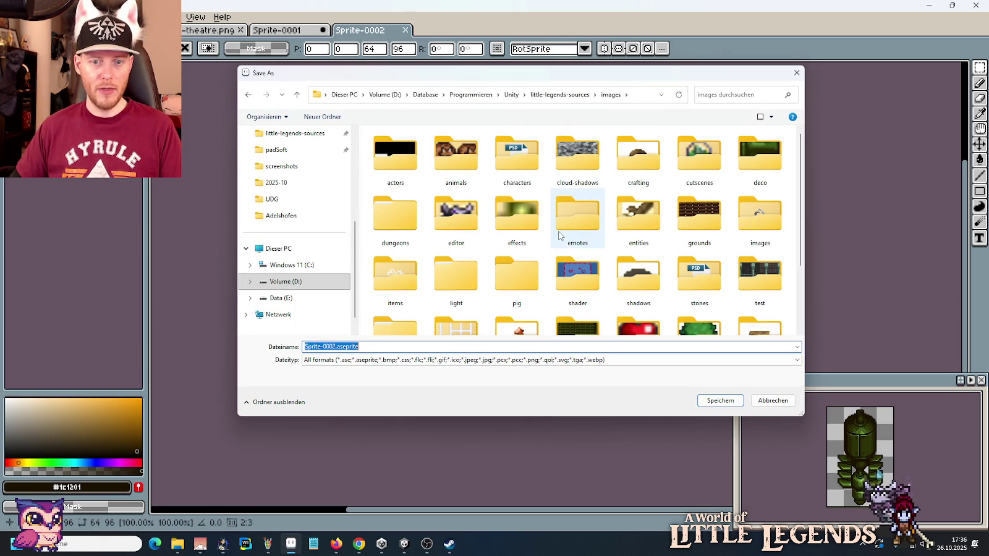
Step: Open the themes folder as the save location
scroll(558, 235, "down", 3)
double_click(389, 229)
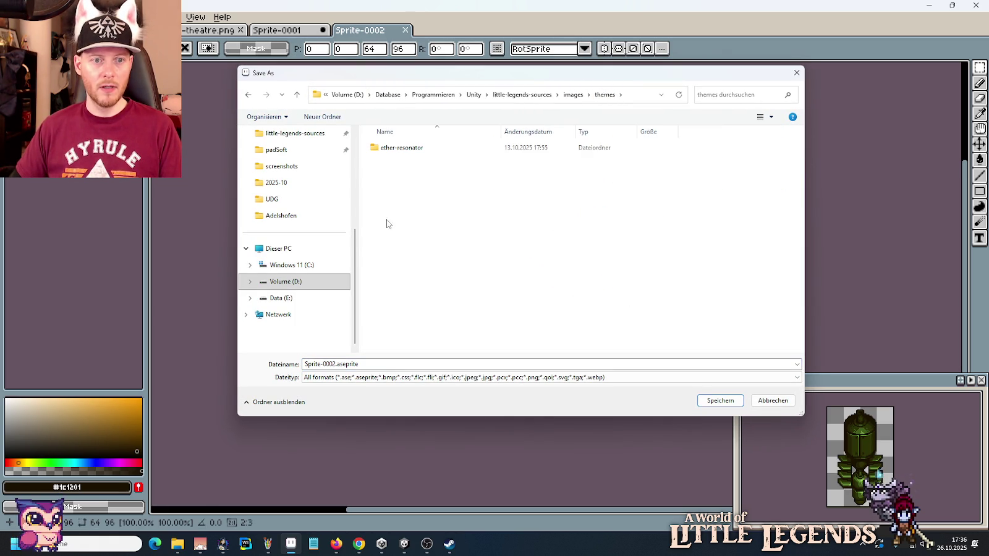
right_click(399, 189)
left_click(404, 543)
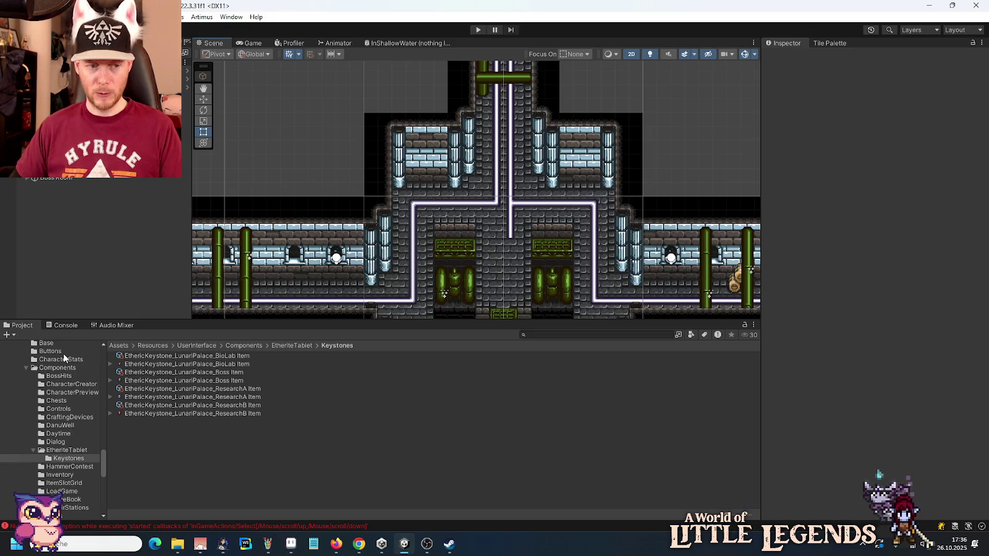
Step: In Unity's Project panel, collapse Components and UserInterface and expand Themes
left_click(25, 367)
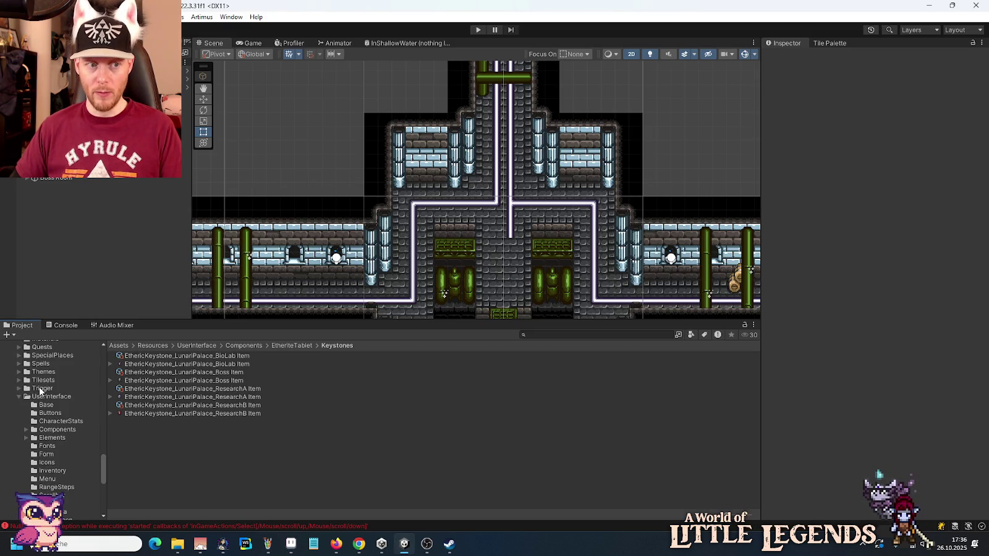
left_click(19, 397)
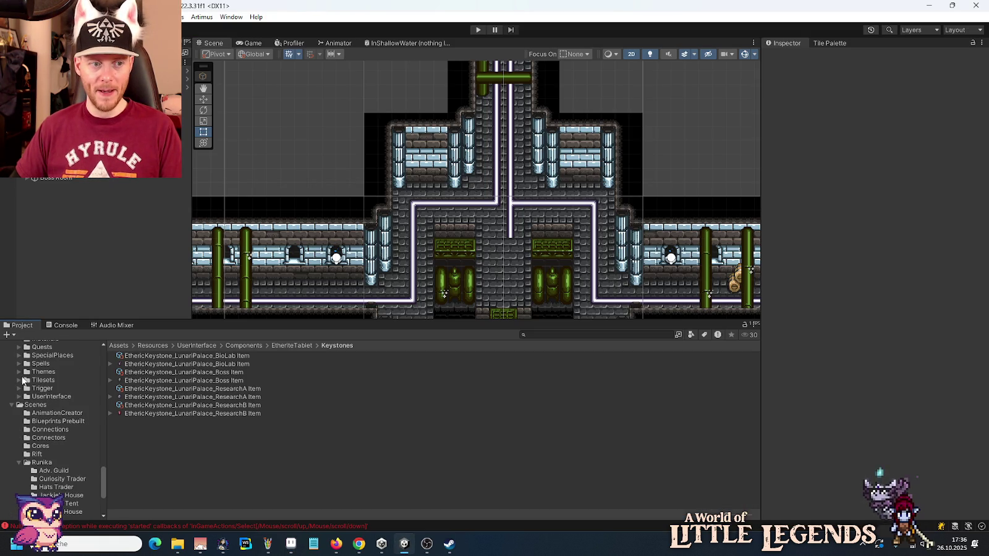
left_click(19, 372)
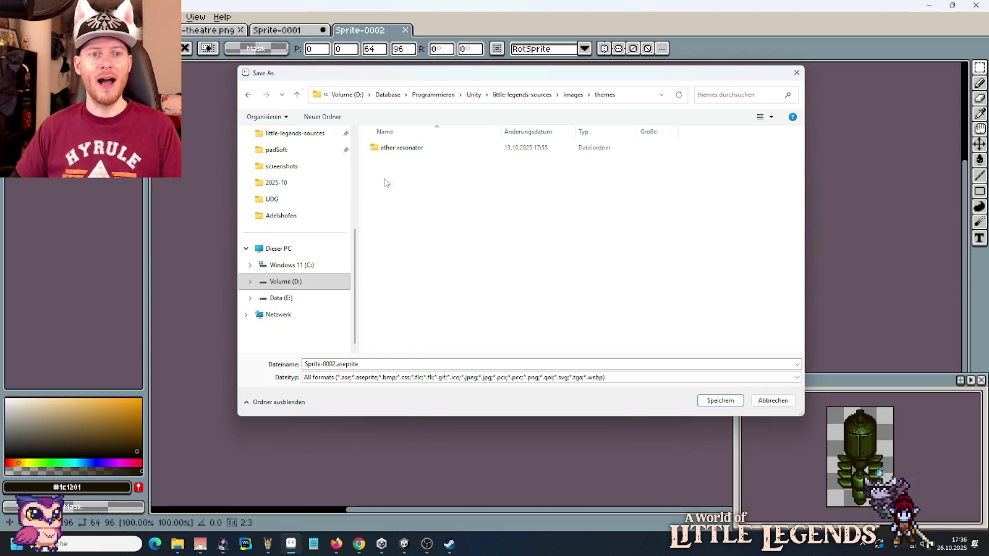
right_click(399, 181)
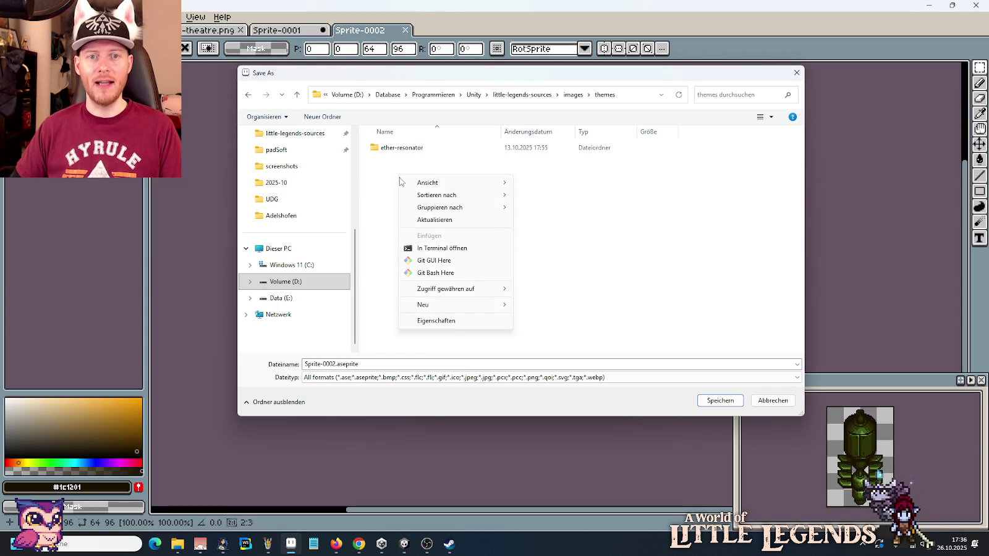
Step: Create a new folder named 'lunari palace' inside themes
mouse_move(423, 304)
left_click(559, 307)
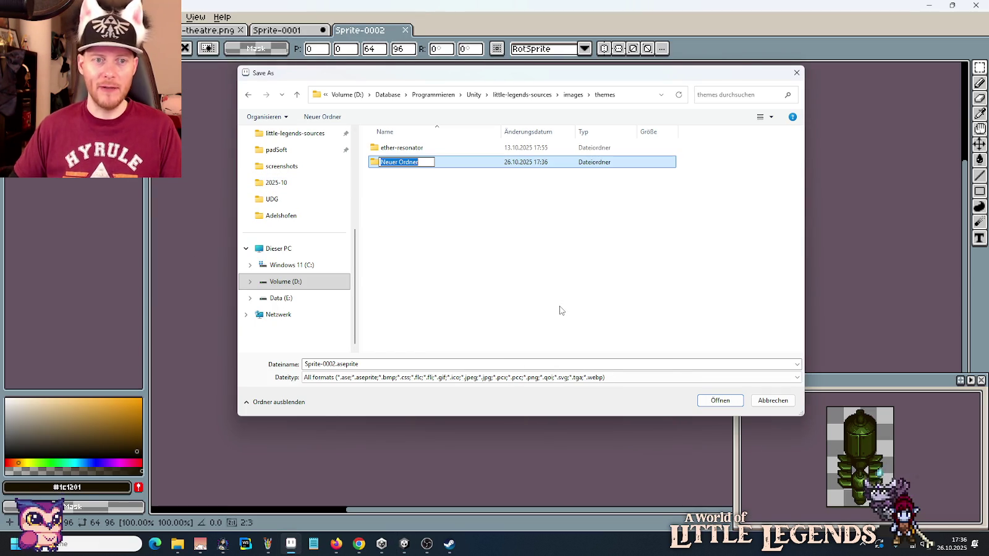
type("lunari")
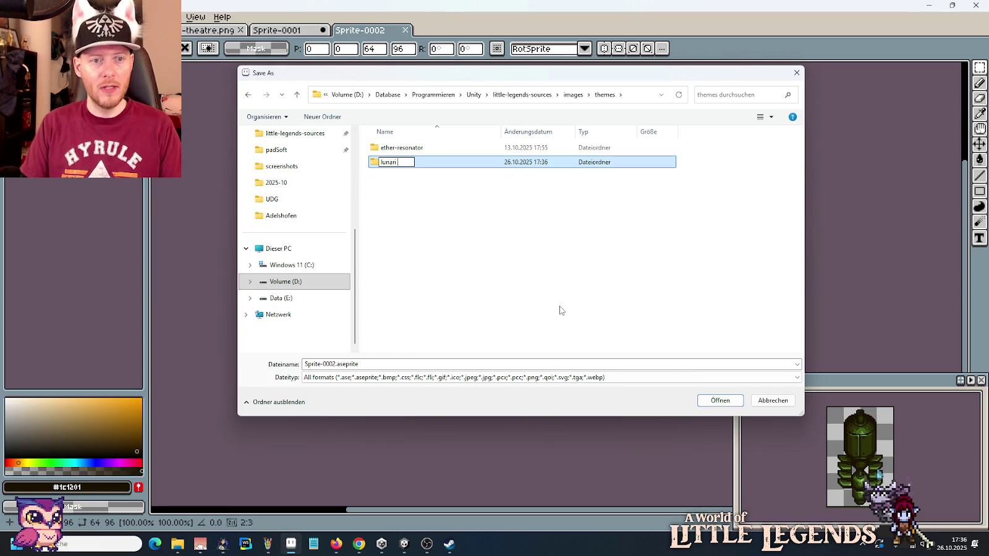
type(" palace")
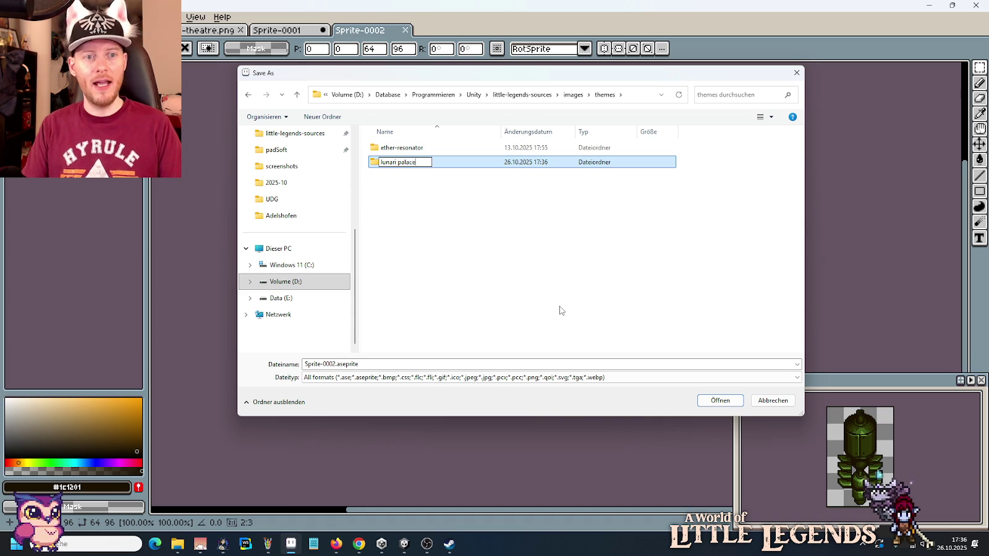
key("Return")
Step: Move ether-resonator into lunari palace and open that folder for saving
left_click_drag(386, 149, 392, 163)
double_click(391, 148)
left_click(367, 363)
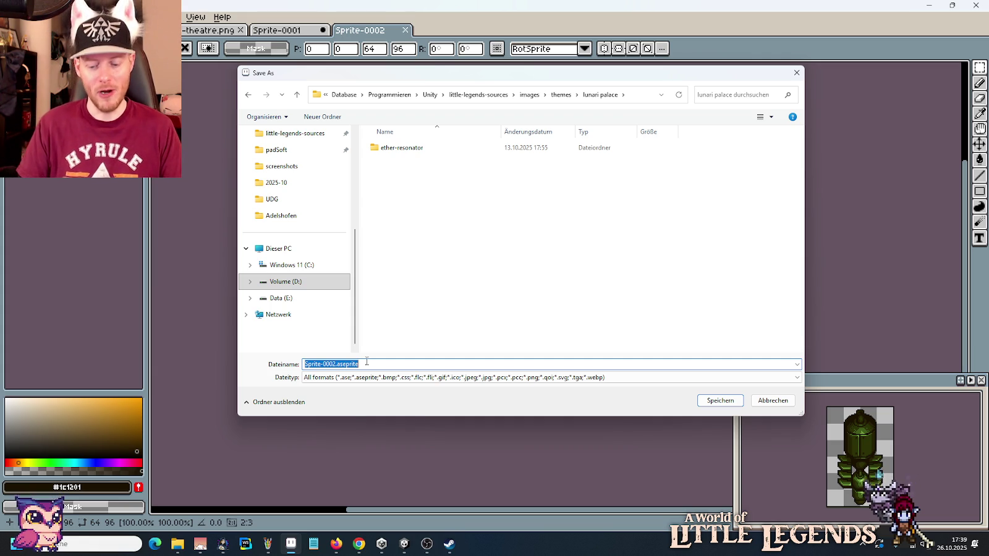
Step: Save the sprite with the file name PortalMachine
type("Po")
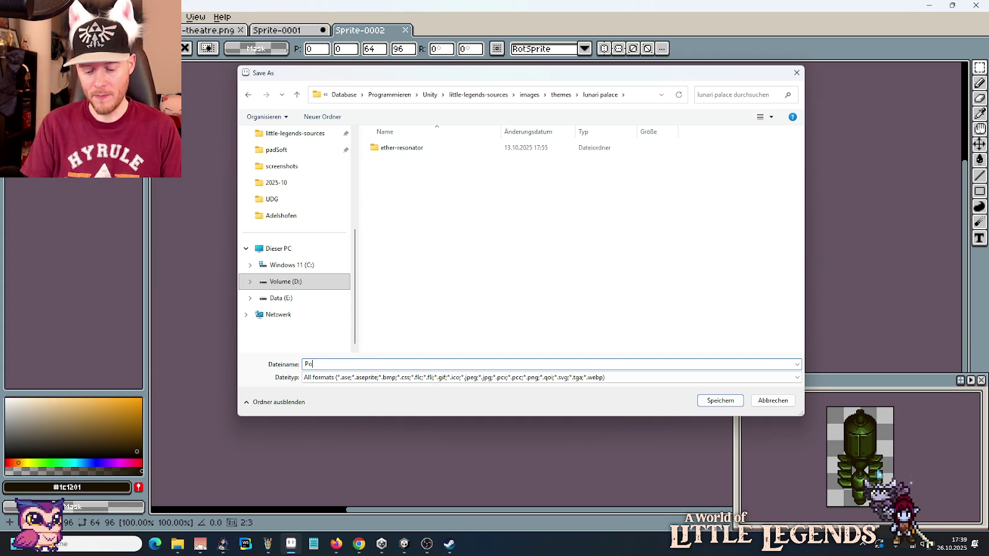
type("rtalMachine")
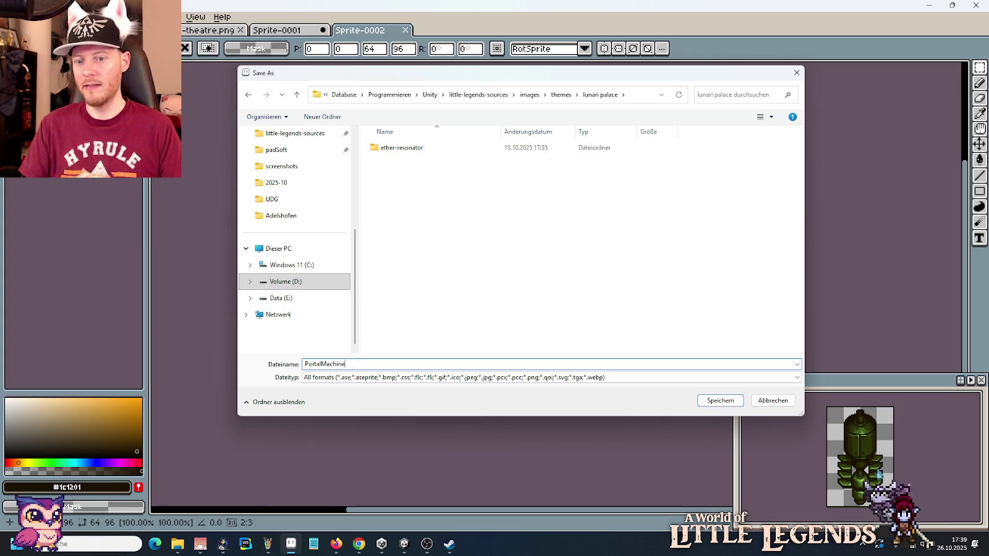
key("Return")
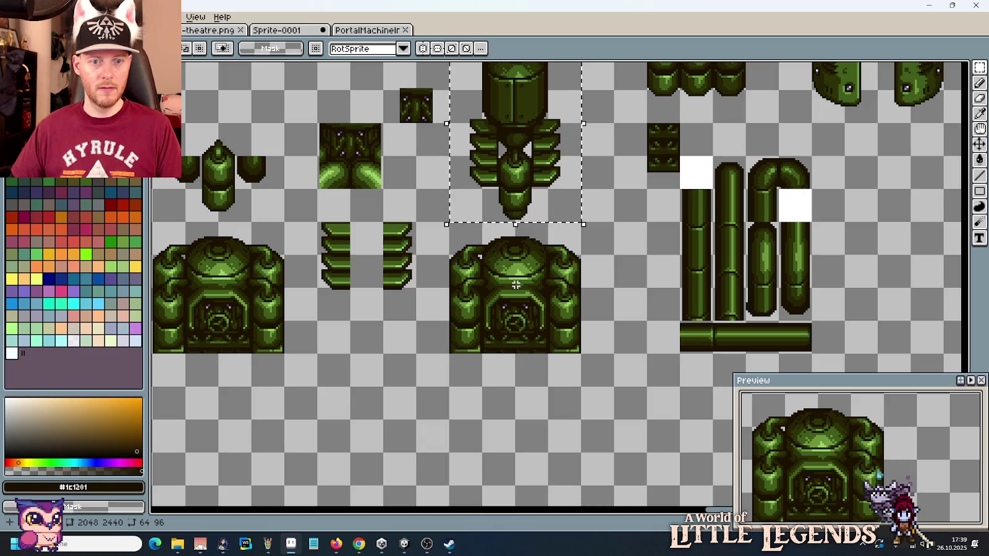
Step: Draw a dark outline line across the furnace's dome cap using sampled outline brown
scroll(516, 276, "up", 2)
scroll(469, 214, "up", 1)
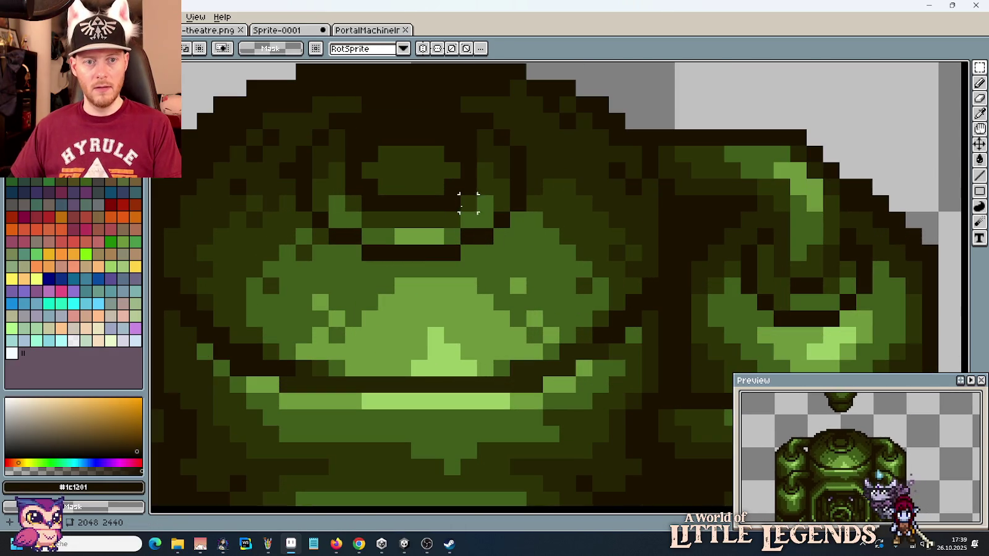
key("i")
left_click(501, 138)
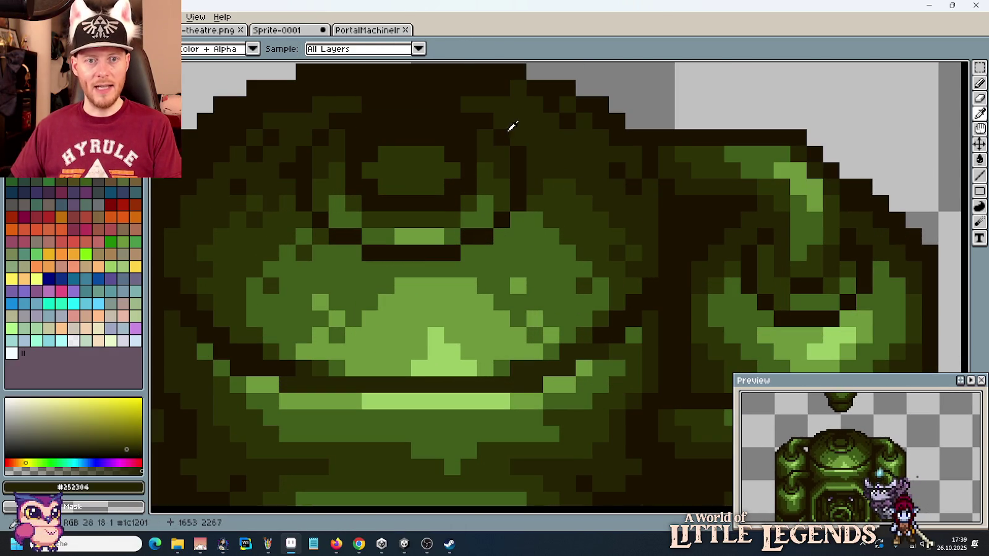
key("b")
left_click(399, 198, "alt")
left_click(403, 175)
mouse_move(403, 175)
left_mouse_down()
mouse_move(390, 168)
mouse_move(443, 170)
mouse_move(439, 186)
mouse_move(398, 182)
left_mouse_up()
Step: Touch up a dome cap pixel in dark green and save the tileset
left_click(420, 152, "alt")
left_click(451, 170)
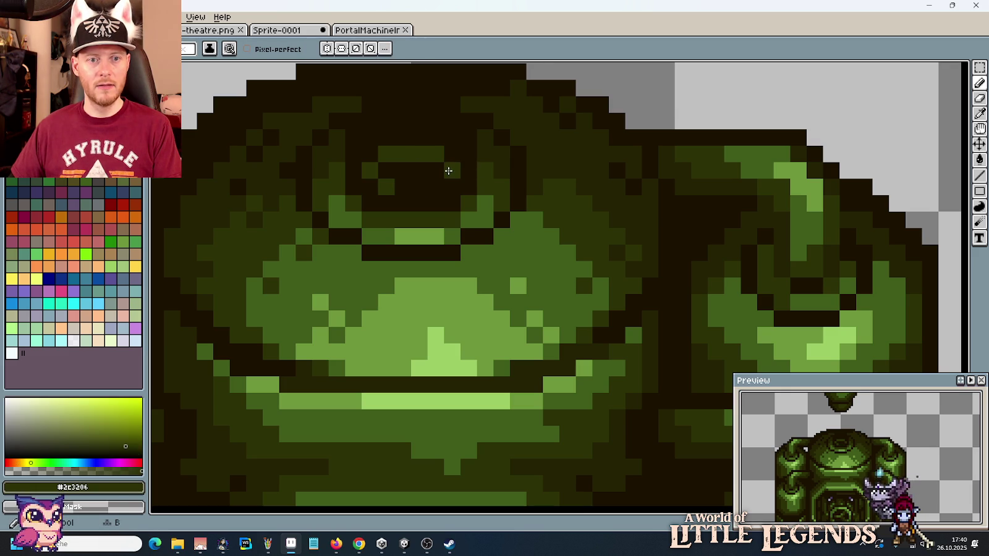
scroll(467, 237, "down", 2)
scroll(464, 238, "down", 2)
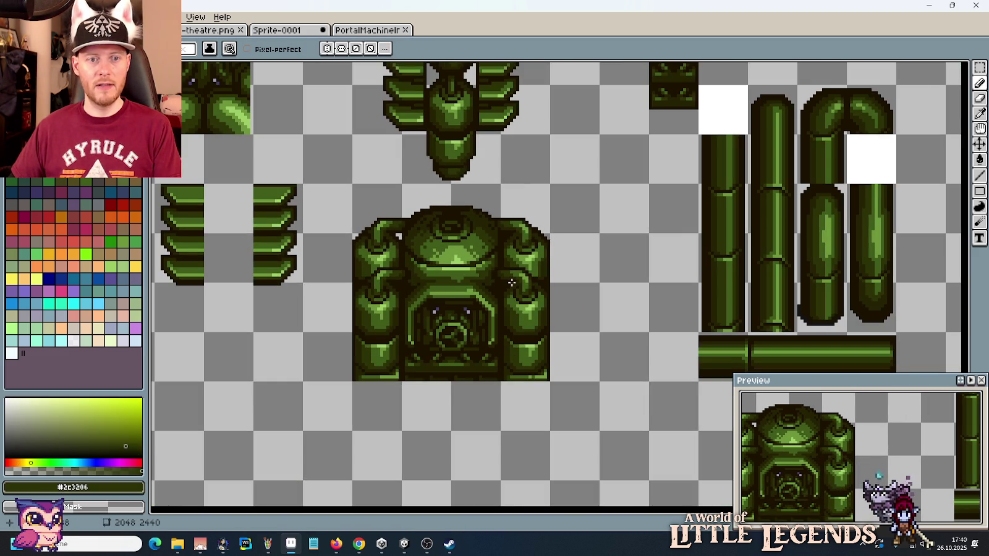
key("m")
key("ctrl+s")
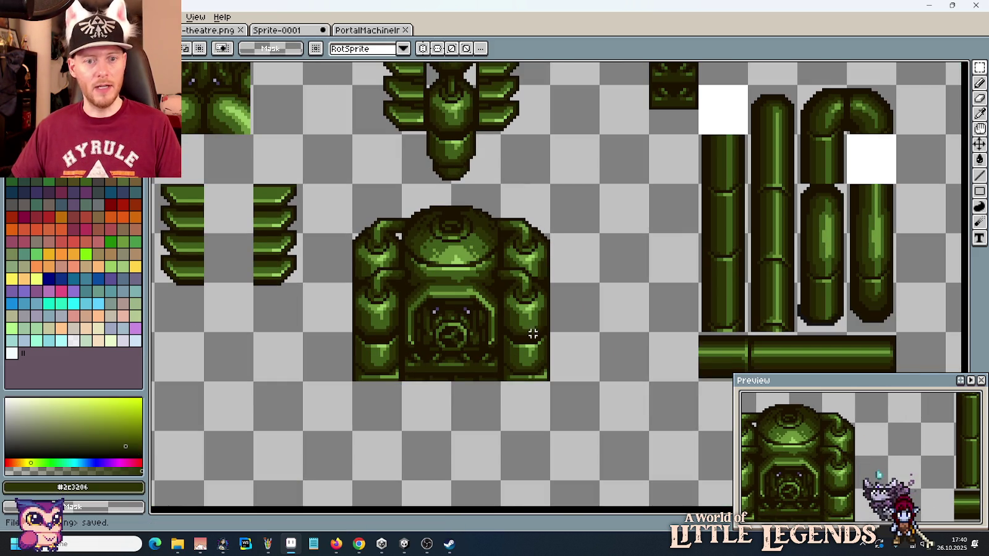